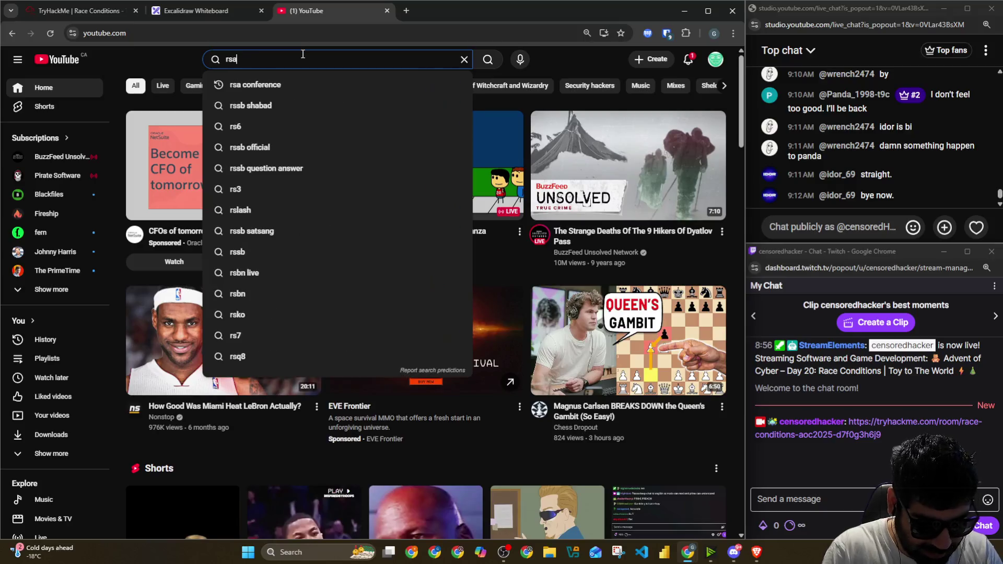
text( how)
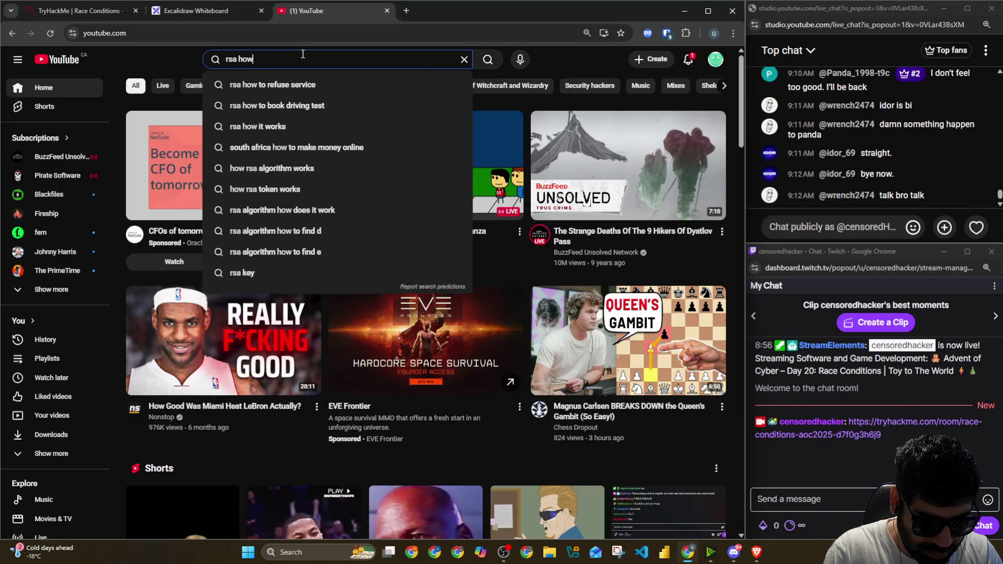
text( hackers)
Step: Search YouTube for 'rsa how hackers learn', then close the results and return to the room
key(BackSpace)
key(BackSpace)
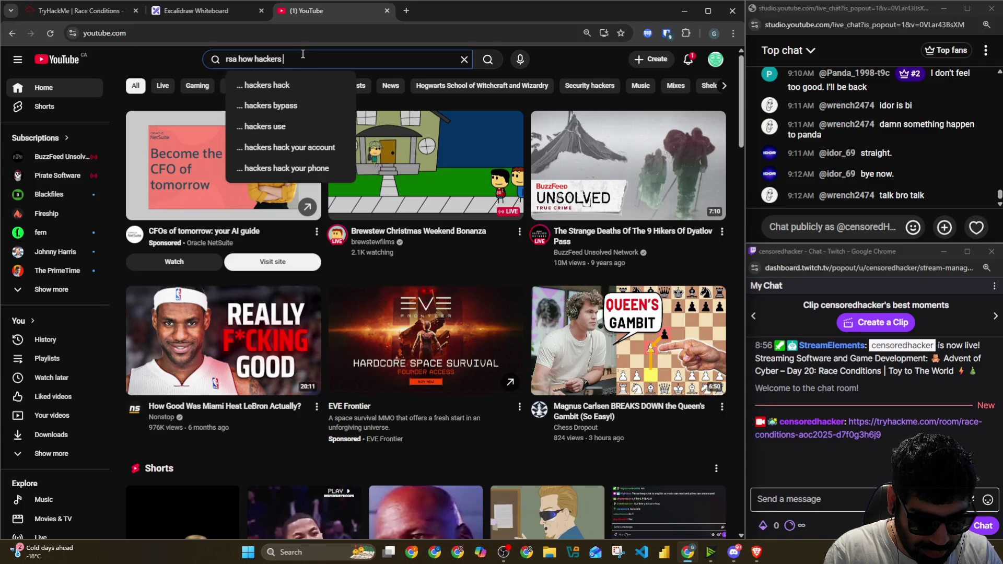
text(learn)
key(Return)
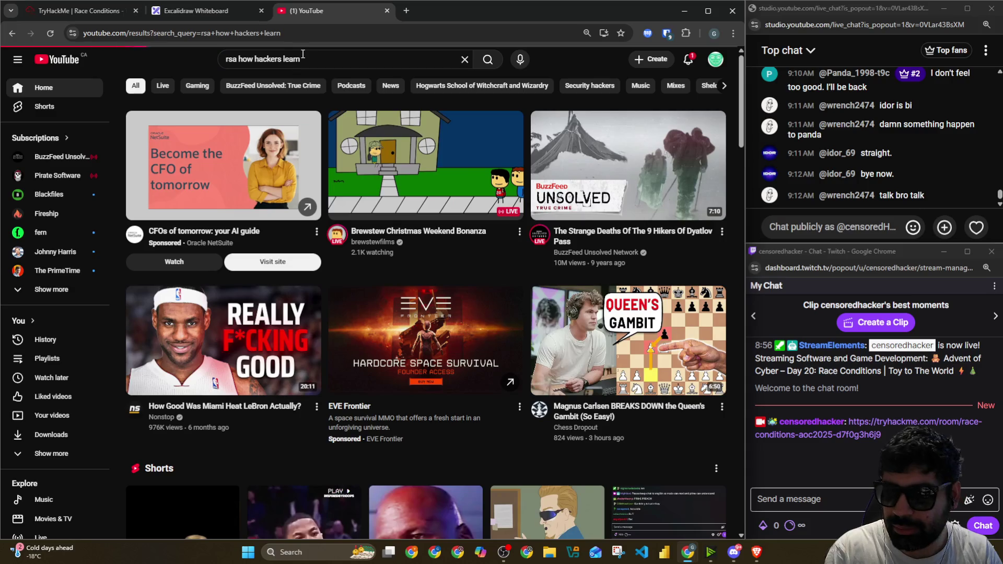
key(ctrl+w)
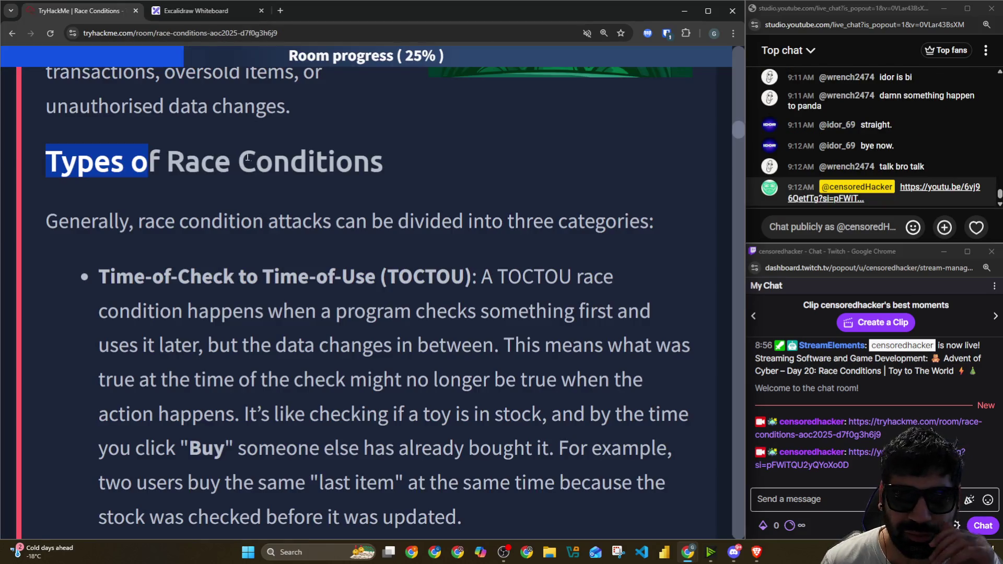
scroll(332, 190, up, 1)
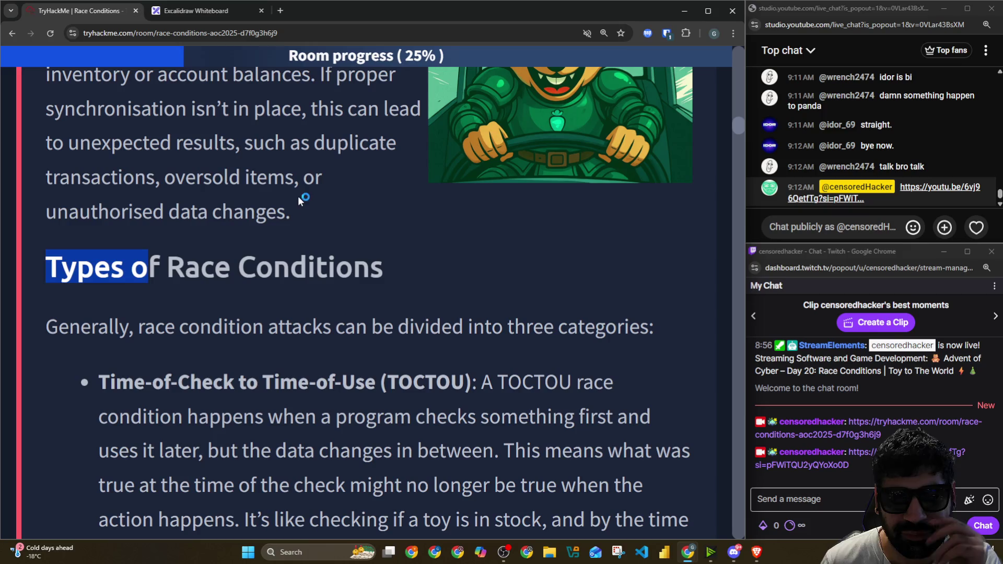
scroll(239, 213, down, 1)
Step: Read the Types of Race Conditions heading and the Time-of-Check to Time-of-Use (TOCTOU) term
click(69, 165)
drag(41, 166, 356, 166)
drag(98, 222, 649, 221)
scroll(286, 192, down, 2)
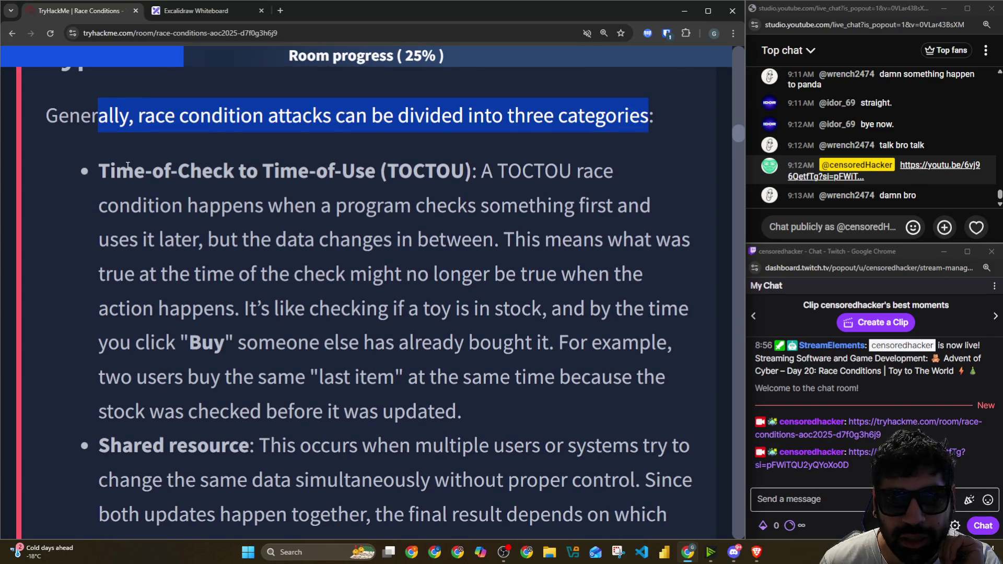
drag(99, 170, 393, 176)
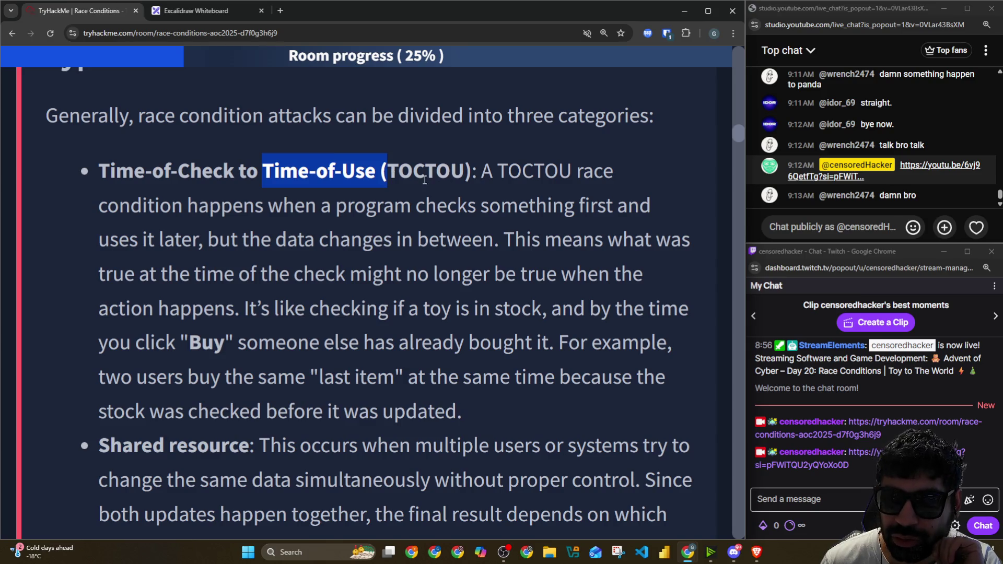
drag(493, 172, 574, 181)
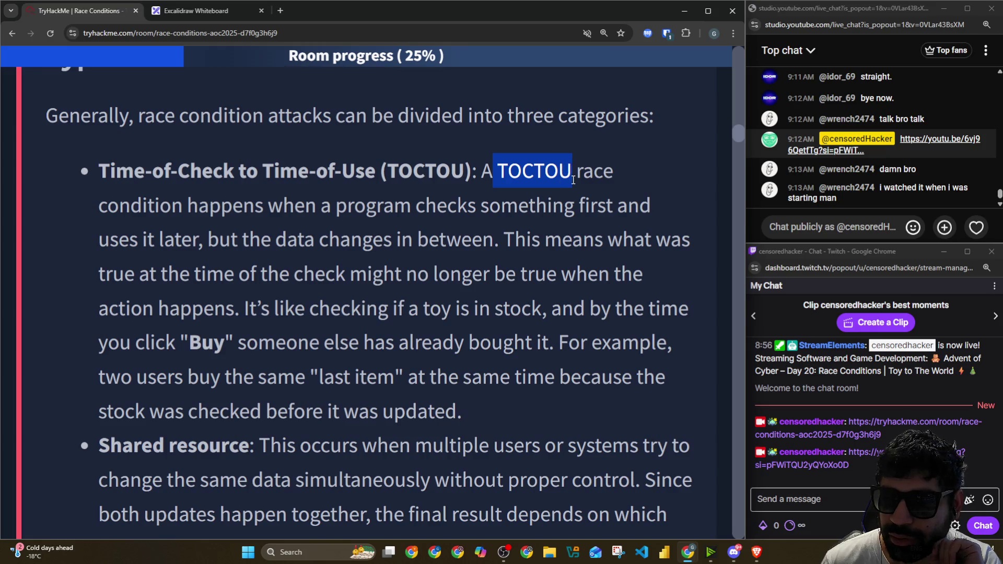
click(594, 183)
Step: Read the TOCTOU description: a program checks first, the data changes in between, the check result is stale
drag(481, 175, 603, 176)
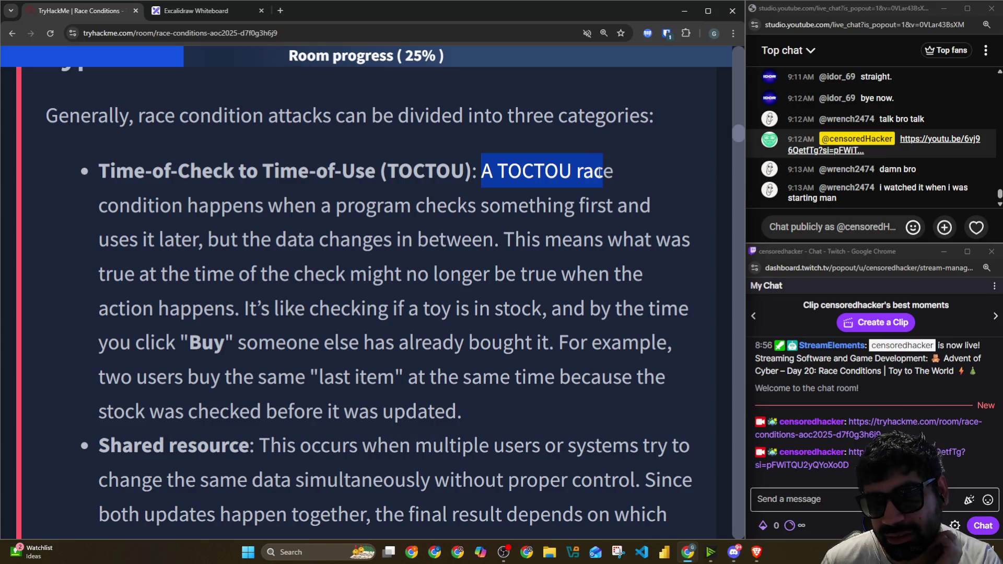
click(523, 185)
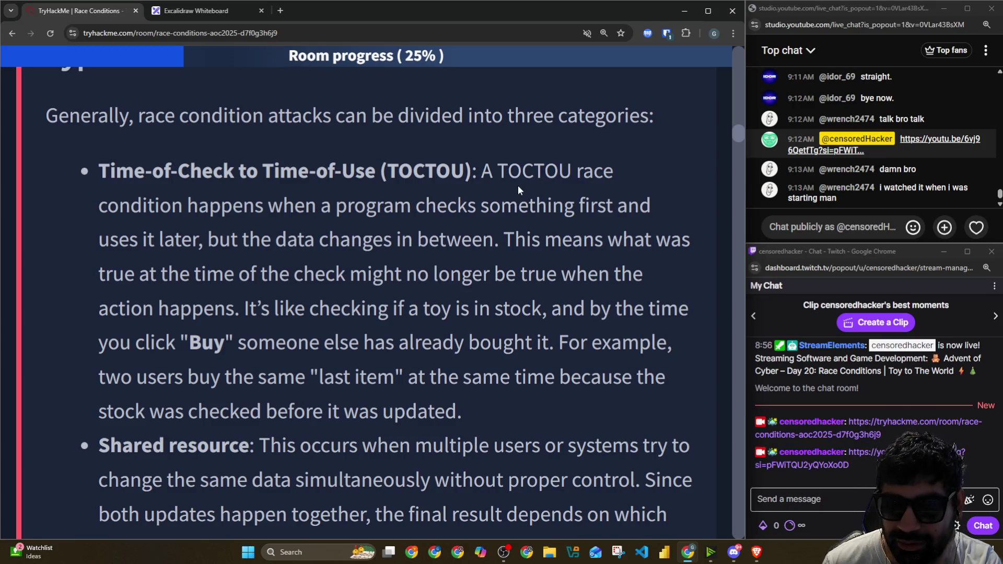
drag(485, 175, 576, 173)
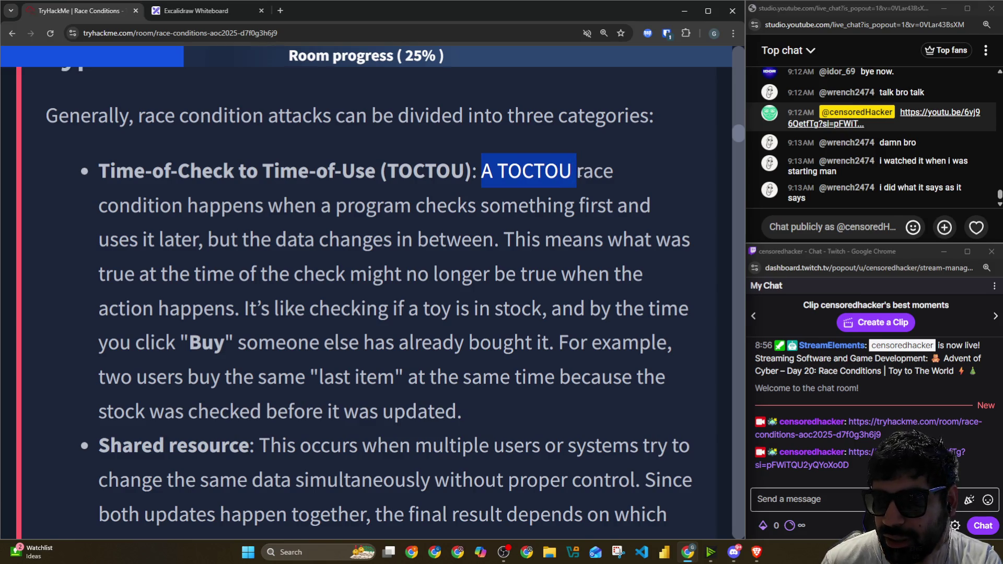
click(578, 174)
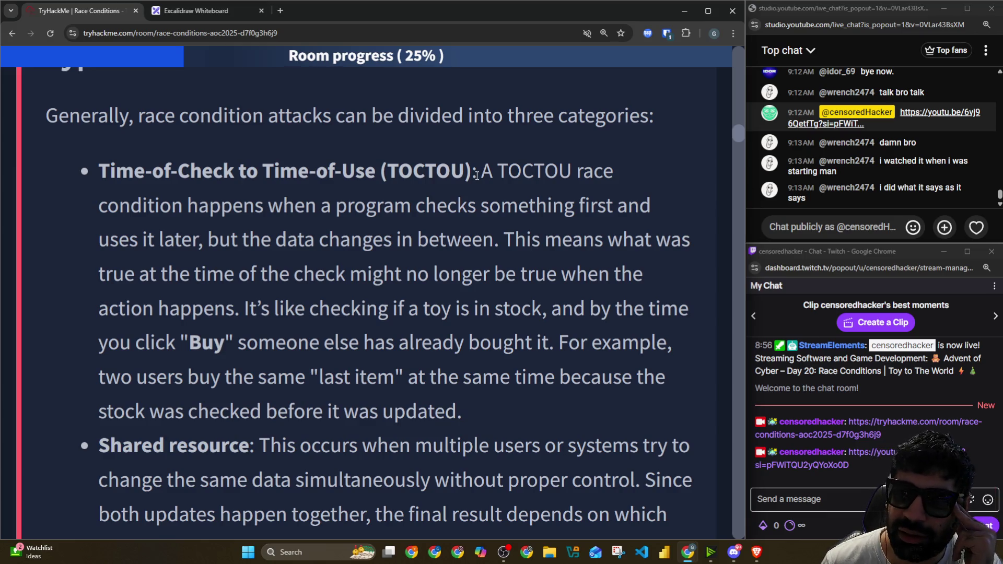
drag(475, 175, 627, 169)
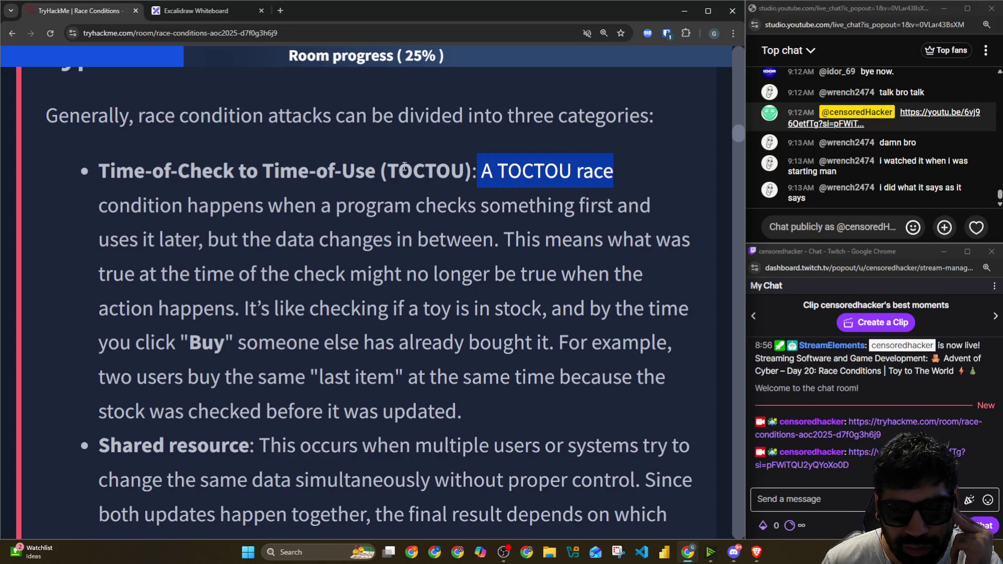
scroll(275, 171, down, 1)
drag(188, 154, 650, 154)
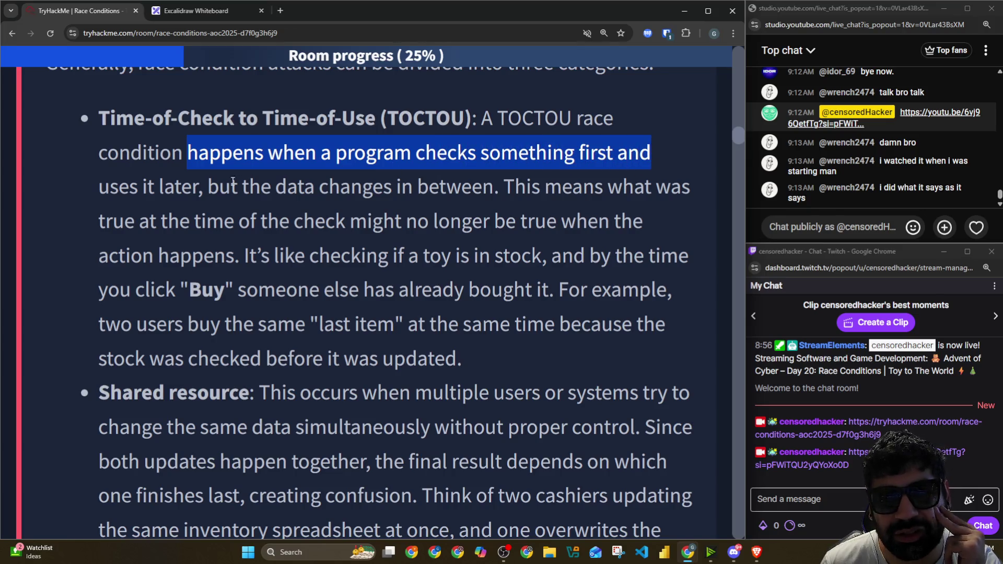
drag(209, 189, 681, 193)
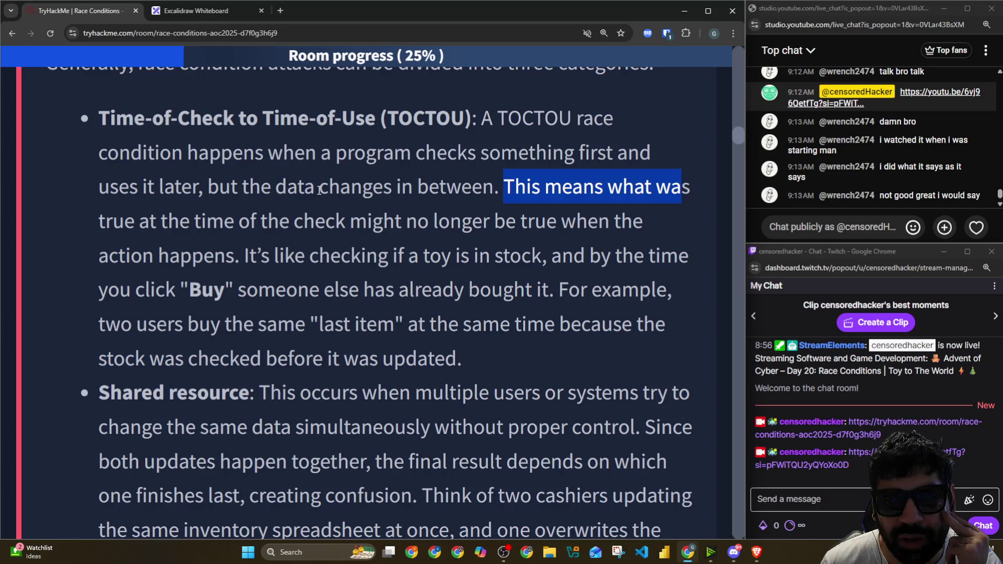
drag(150, 222, 631, 225)
Step: Read the toy-in-stock example where two users buy the last item because stock was checked before updating
drag(245, 257, 678, 256)
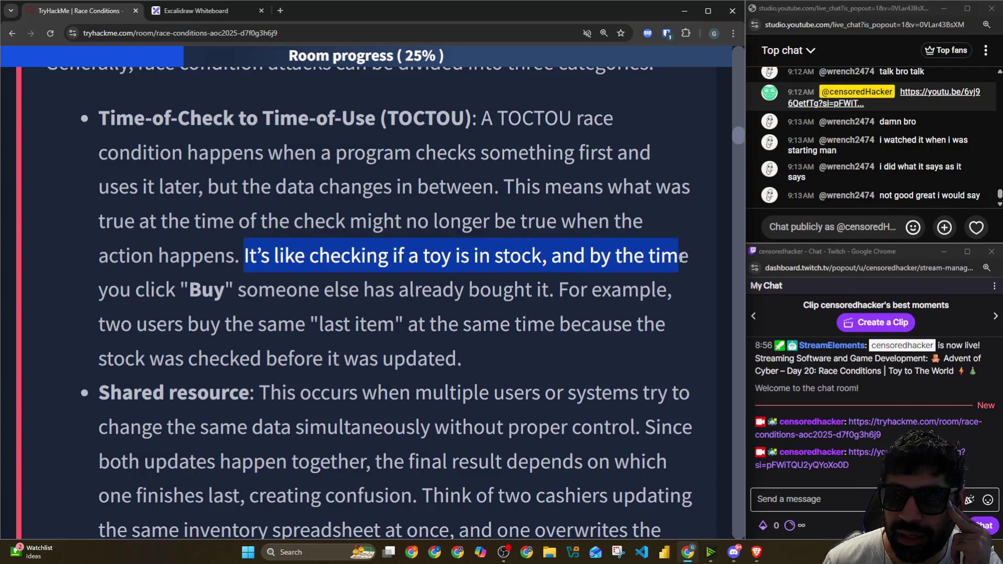
drag(156, 301, 652, 291)
drag(99, 324, 662, 327)
drag(107, 358, 488, 353)
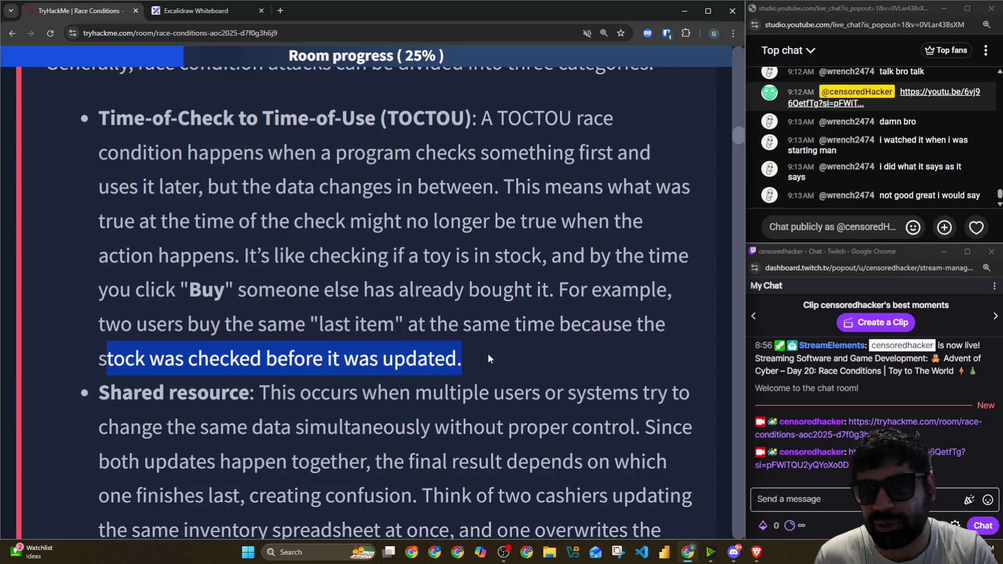
Step: Check the Twitch chat window, return to the TryHackMe browser, and switch to the Excalidraw whiteboard
key(alt+Tab)
key(alt+Tab)
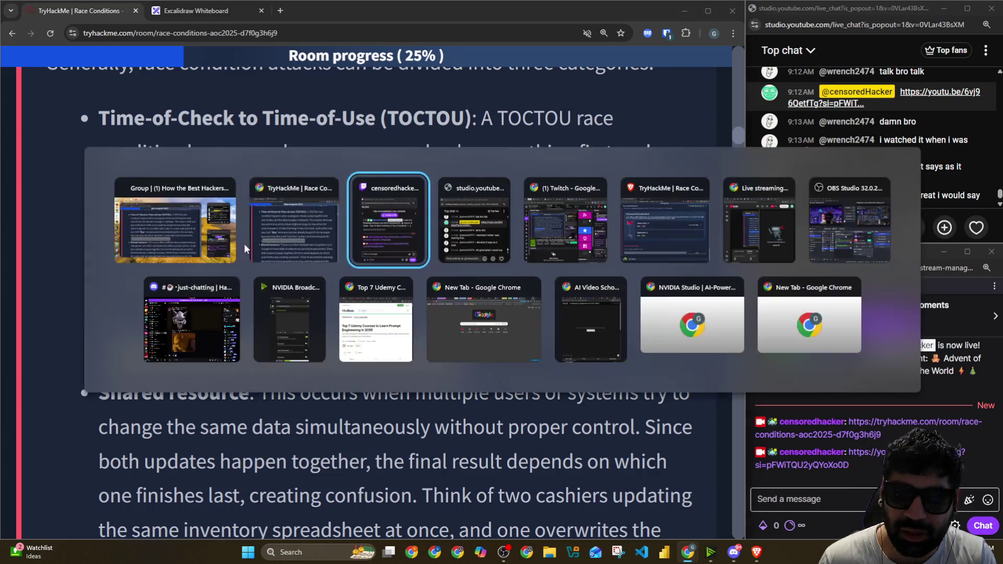
key(alt)
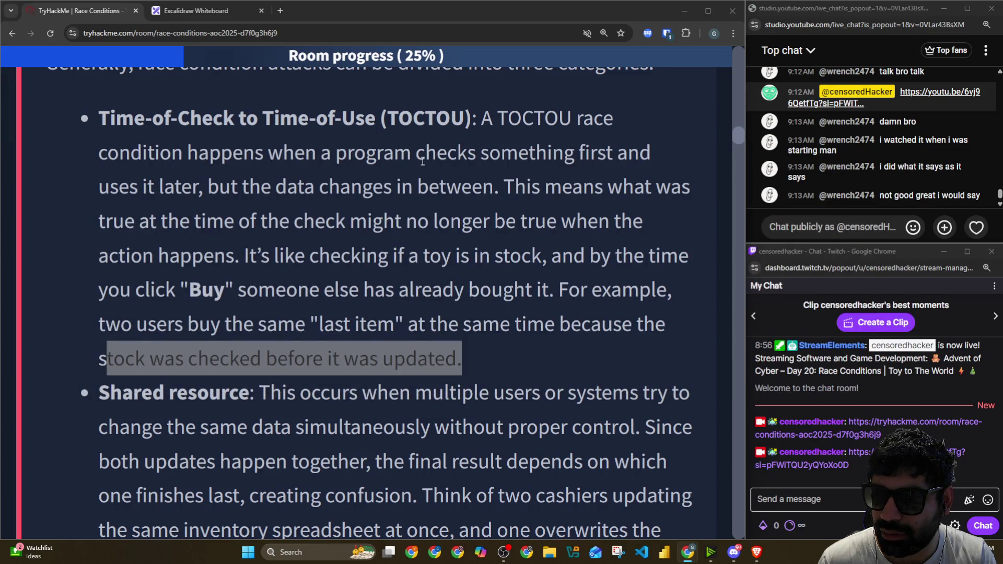
key(alt+Tab)
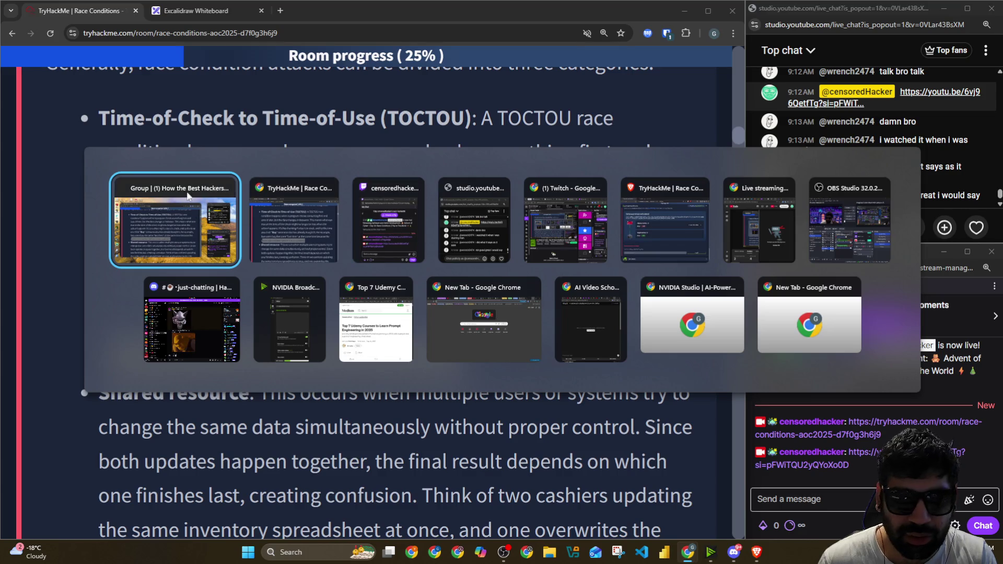
click(316, 231)
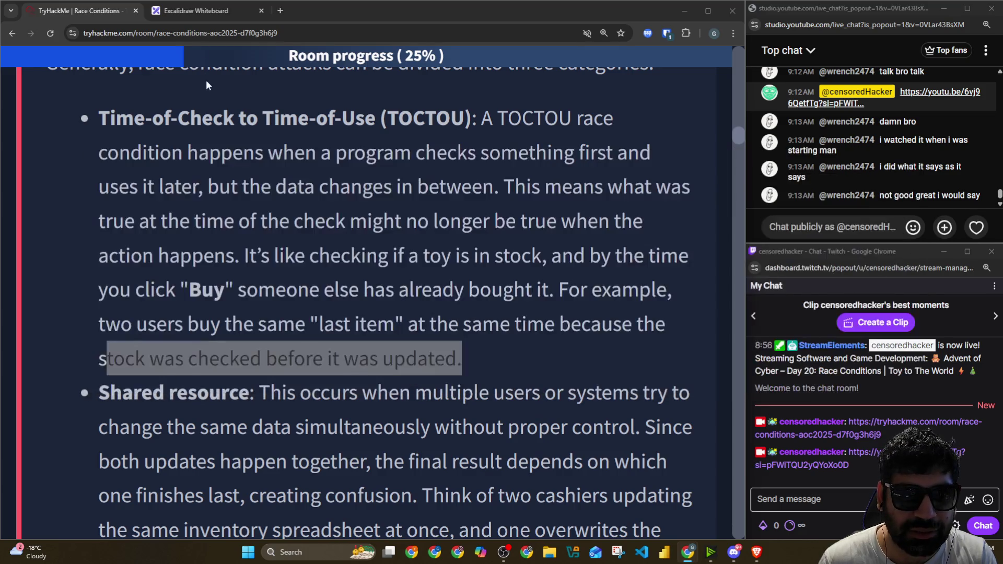
click(190, 10)
scroll(320, 149, down, 3)
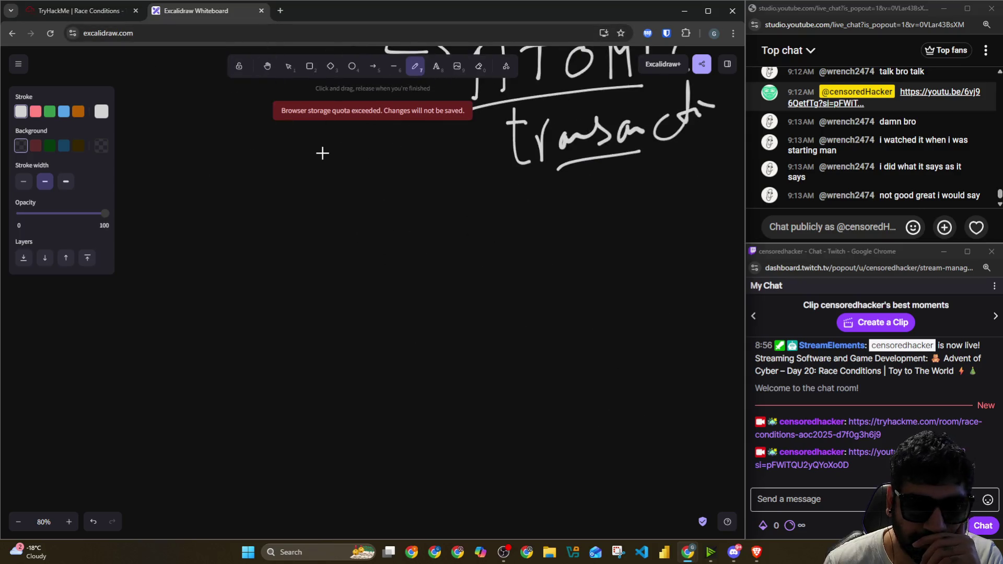
scroll(332, 158, down, 3)
Step: Draw a box labelled BANK with circle 1 and a second circle below it
mouse_move(312, 136)
mouse_down()
mouse_move(301, 257)
mouse_move(456, 296)
mouse_move(317, 288)
mouse_up()
drag(333, 150, 324, 200)
mouse_move(363, 165)
mouse_down()
mouse_move(363, 196)
mouse_move(389, 162)
mouse_move(414, 190)
mouse_up()
scroll(329, 224, down, 2)
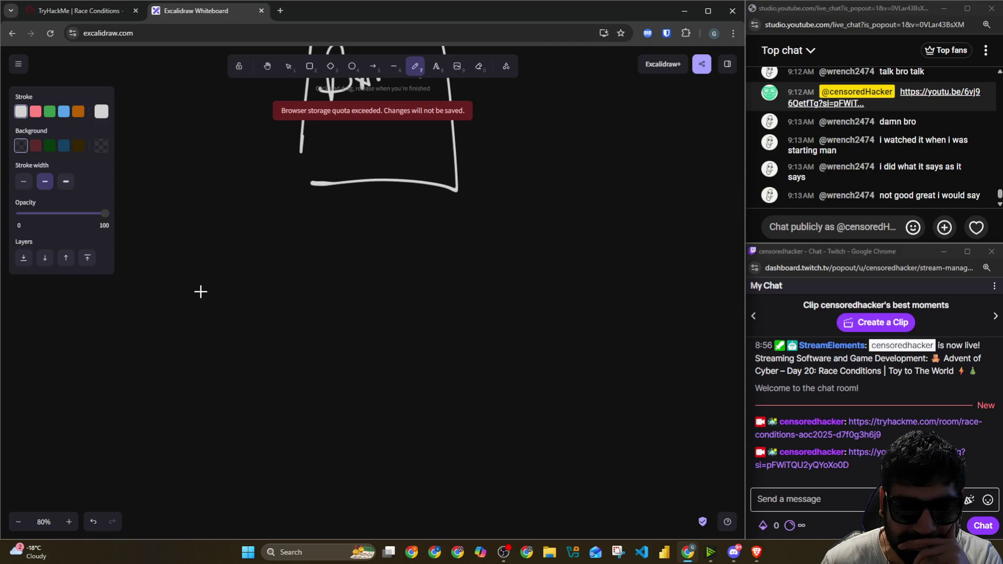
mouse_move(190, 308)
mouse_down()
mouse_move(247, 406)
mouse_move(192, 302)
mouse_up()
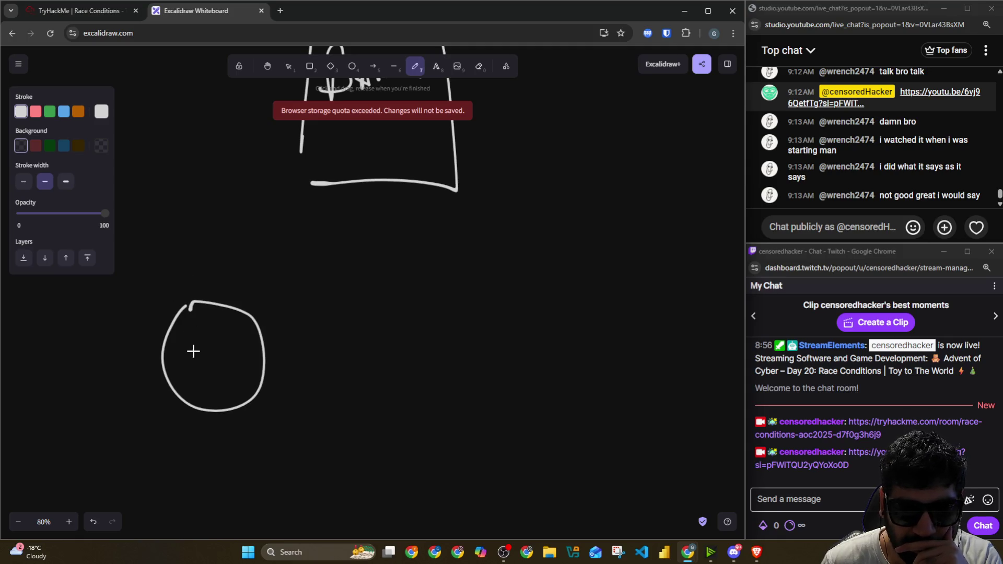
mouse_move(195, 342)
mouse_down()
mouse_move(218, 362)
mouse_move(242, 361)
mouse_up()
mouse_move(534, 288)
mouse_down()
mouse_move(497, 347)
mouse_move(523, 313)
mouse_move(547, 339)
mouse_up()
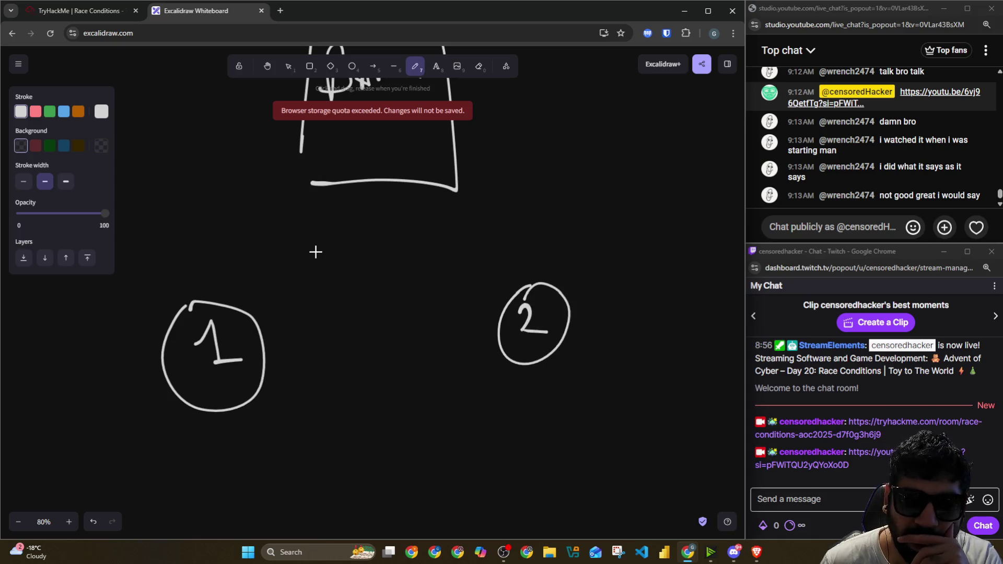
scroll(322, 273, up, 2)
Step: Write t = 0 above the bank, arrow circle 1 to the bank, and write its underlined 100 u balance
mouse_move(552, 91)
mouse_down()
mouse_move(568, 137)
mouse_move(569, 109)
mouse_move(587, 119)
mouse_move(633, 93)
mouse_up()
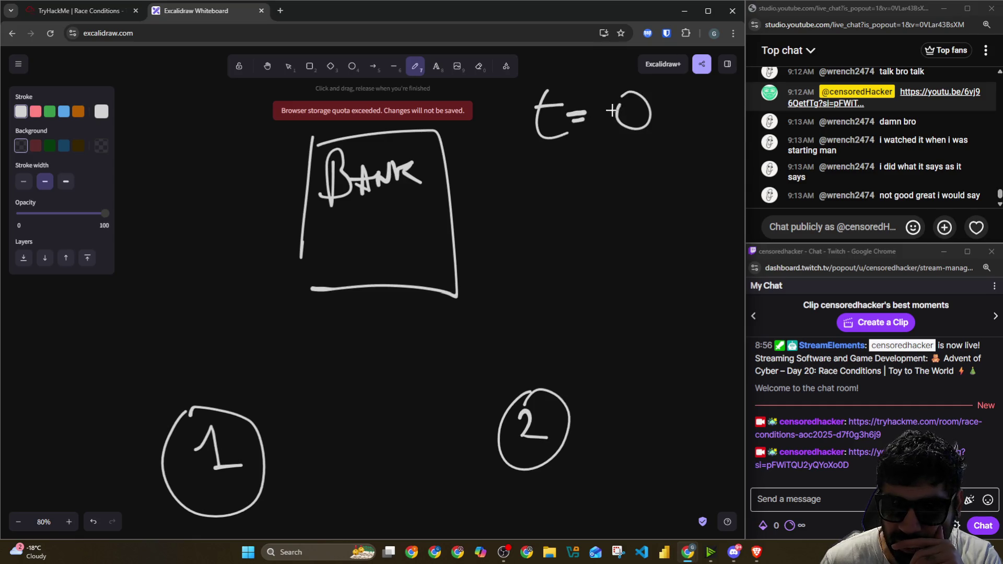
drag(247, 406, 303, 299)
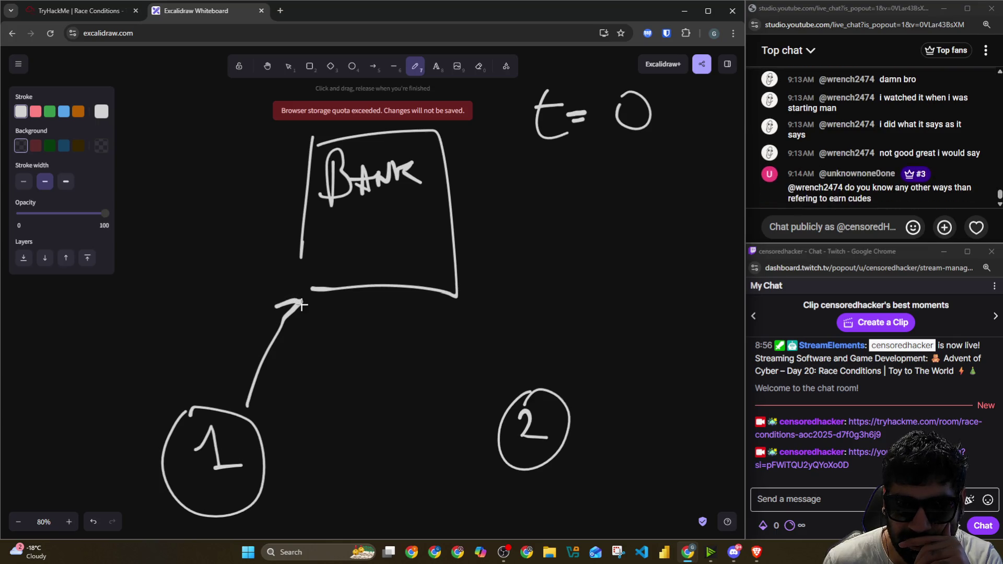
mouse_move(351, 225)
mouse_down()
mouse_move(350, 247)
mouse_move(365, 228)
mouse_move(430, 222)
mouse_move(432, 242)
mouse_up()
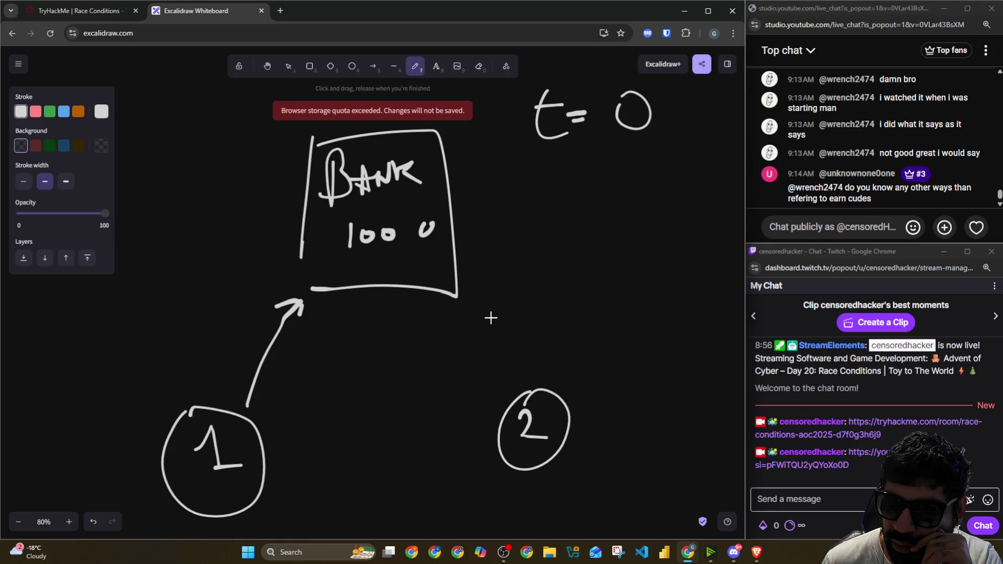
drag(351, 253, 451, 245)
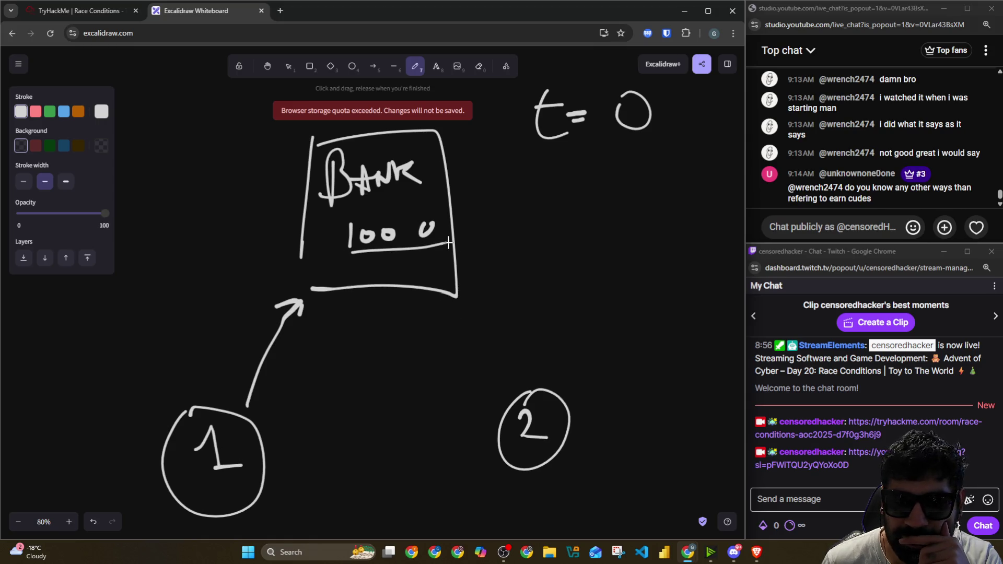
Step: Write t = 1, draw a line from the bank to user 2, and write 1000 beside each user
mouse_move(541, 154)
mouse_down()
mouse_move(549, 202)
mouse_move(572, 175)
mouse_move(600, 166)
mouse_up()
drag(587, 177, 640, 199)
drag(448, 307, 508, 392)
drag(447, 318, 474, 308)
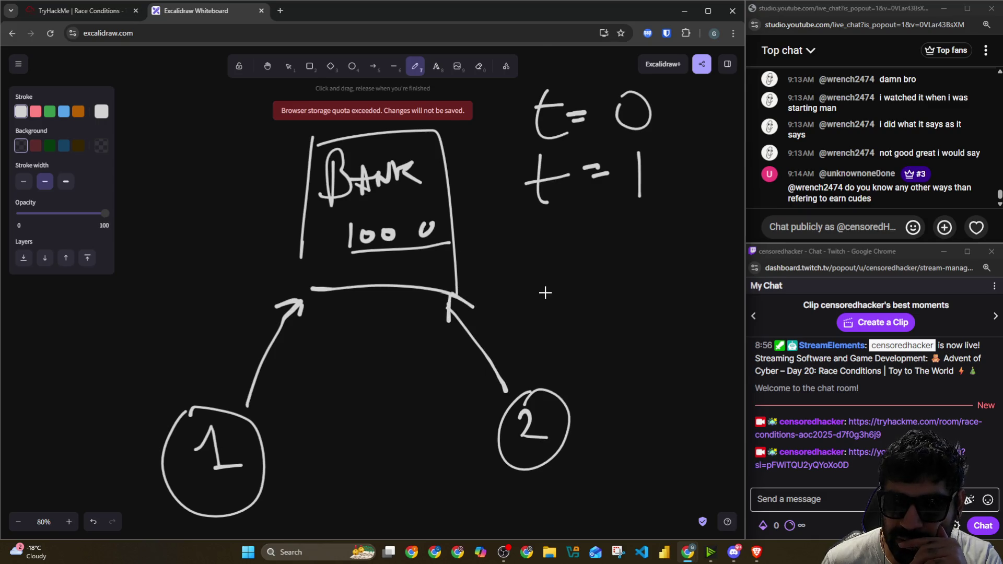
scroll(541, 290, down, 2)
scroll(590, 318, up, 2)
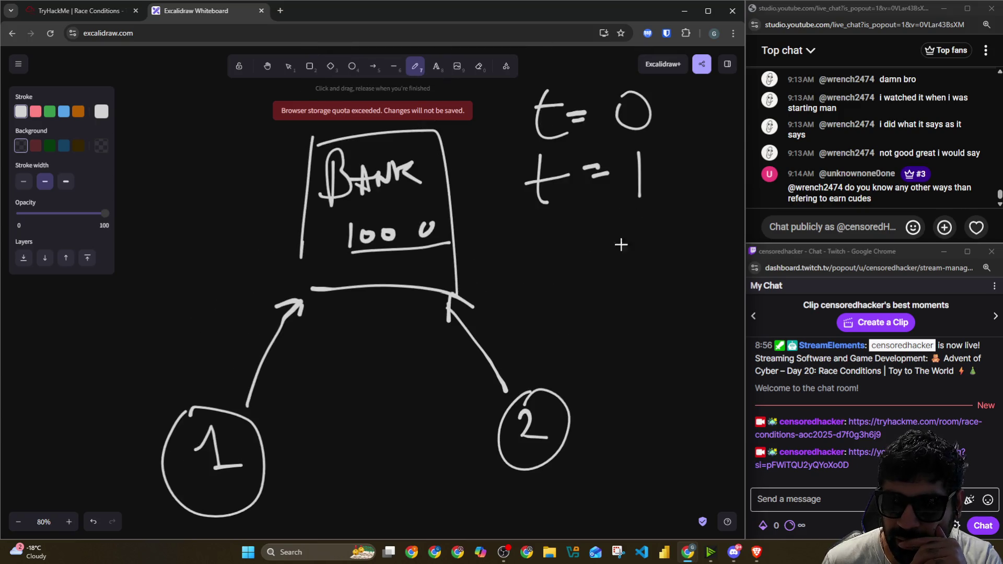
mouse_move(637, 386)
mouse_down()
mouse_move(639, 421)
mouse_move(663, 392)
mouse_move(718, 406)
mouse_move(712, 394)
mouse_up()
drag(726, 388, 728, 390)
mouse_move(280, 428)
mouse_down()
mouse_move(281, 447)
mouse_move(300, 430)
mouse_move(350, 429)
mouse_up()
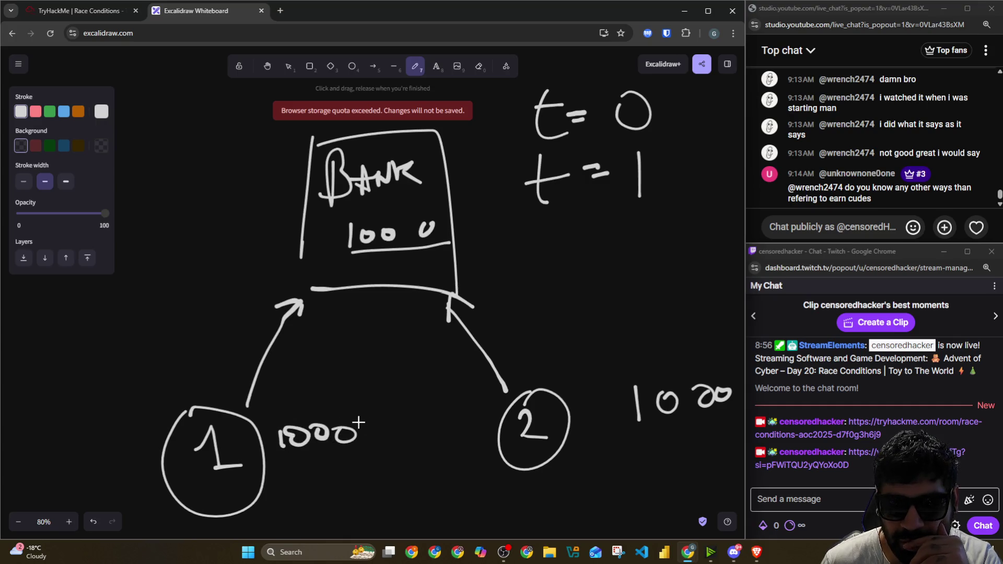
Step: Write t = 2 and t = 3, arrow the bank to user 2, and add a second 1000 under user 2
mouse_move(553, 208)
mouse_down()
mouse_move(567, 245)
mouse_move(561, 226)
mouse_move(619, 221)
mouse_move(623, 229)
mouse_up()
drag(635, 211, 663, 239)
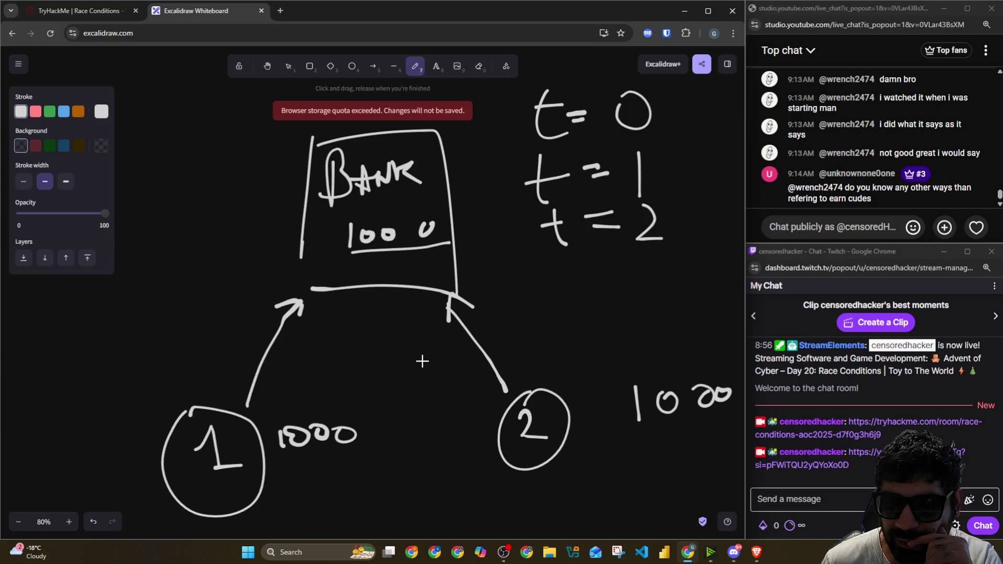
mouse_move(421, 312)
mouse_down()
mouse_move(487, 406)
mouse_move(453, 412)
mouse_up()
scroll(586, 390, down, 1)
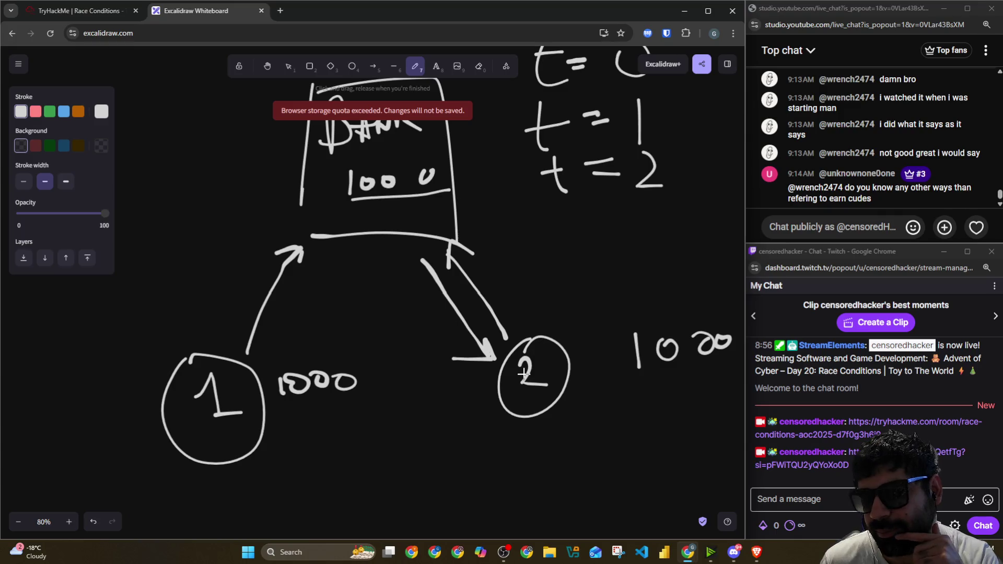
drag(597, 417, 596, 448)
mouse_move(634, 421)
mouse_down()
mouse_move(706, 422)
mouse_move(693, 422)
mouse_up()
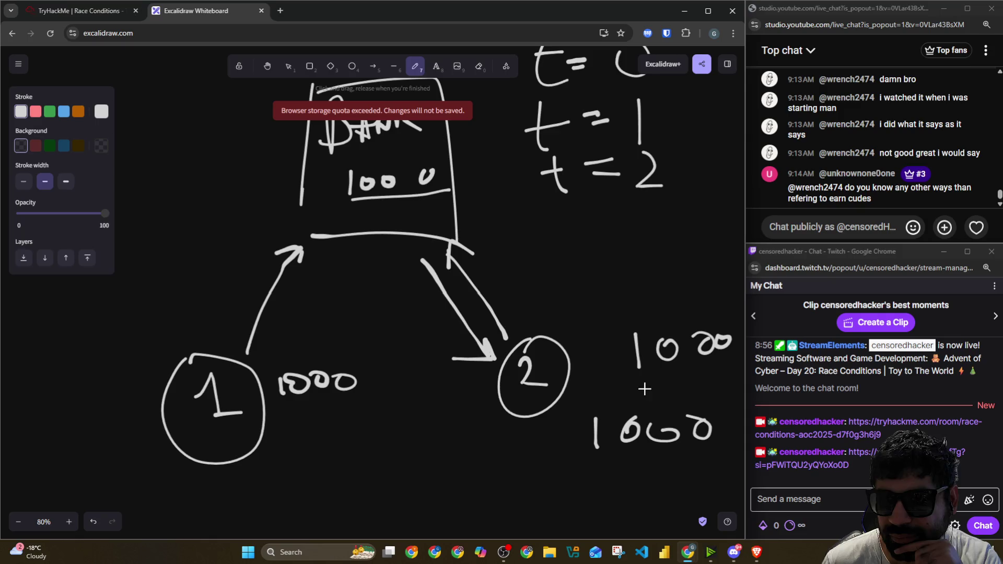
mouse_move(578, 217)
mouse_down()
mouse_move(589, 246)
mouse_move(600, 223)
mouse_move(639, 212)
mouse_move(691, 225)
mouse_move(653, 236)
mouse_up()
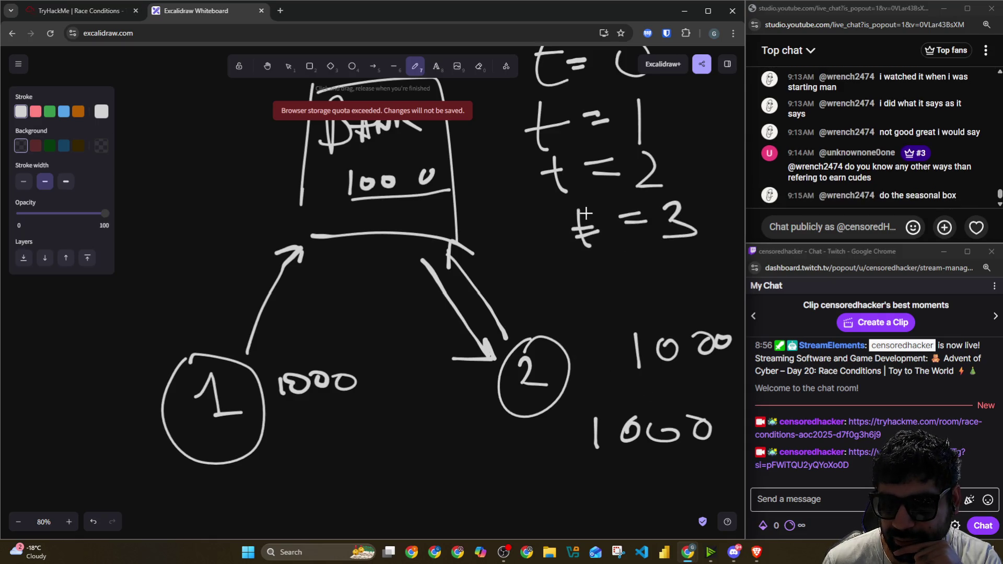
mouse_move(583, 219)
mouse_down()
mouse_move(608, 253)
mouse_move(608, 229)
mouse_up()
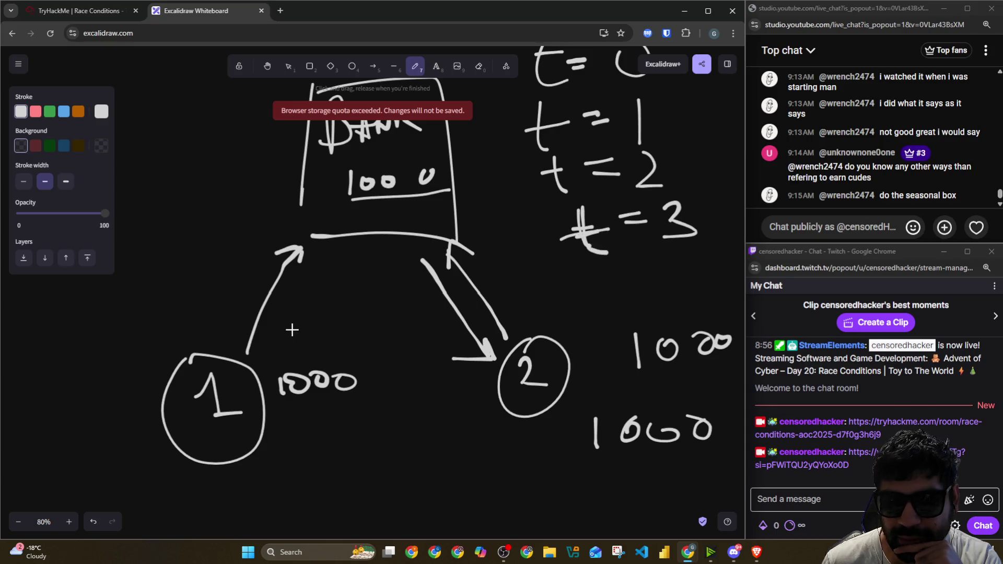
Step: Arrow the bank down to user 1 and cross out the figure below user 1's 1000, then return to the room
mouse_move(339, 251)
mouse_down()
mouse_move(287, 355)
mouse_move(323, 339)
mouse_up()
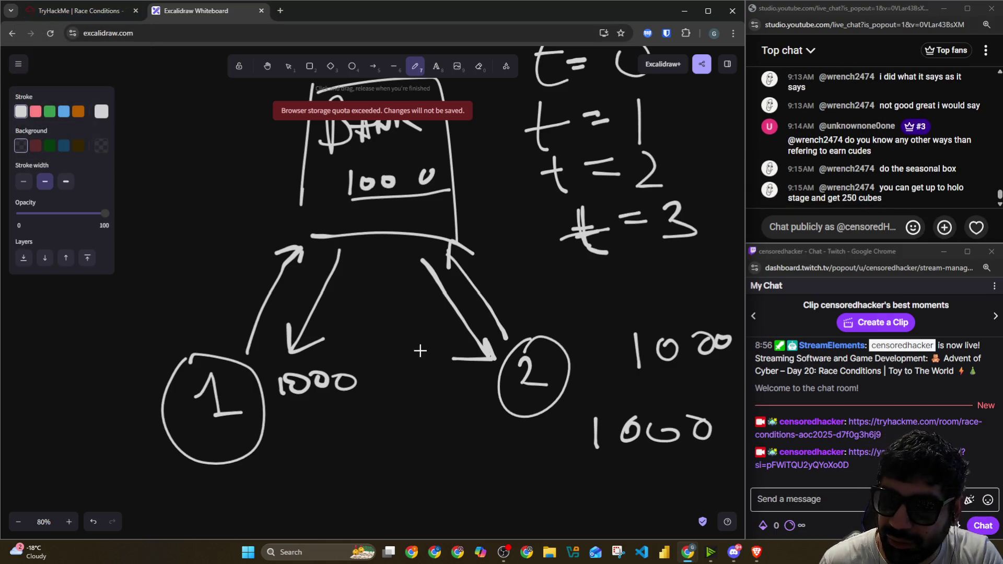
drag(339, 421, 312, 451)
drag(308, 417, 343, 448)
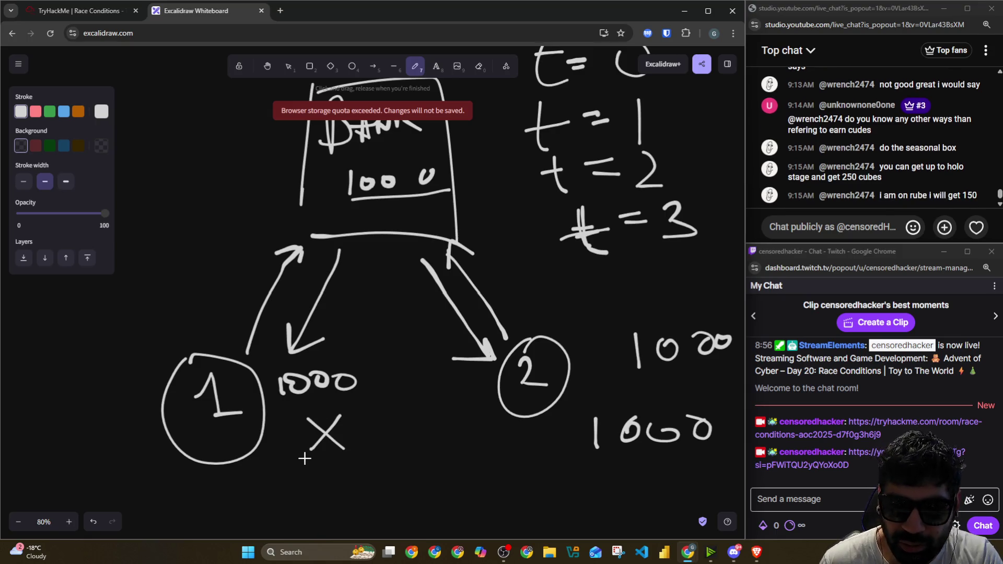
scroll(305, 459, down, 3)
drag(297, 353, 296, 391)
mouse_move(325, 363)
mouse_down()
mouse_move(346, 380)
mouse_move(353, 366)
mouse_move(369, 376)
mouse_up()
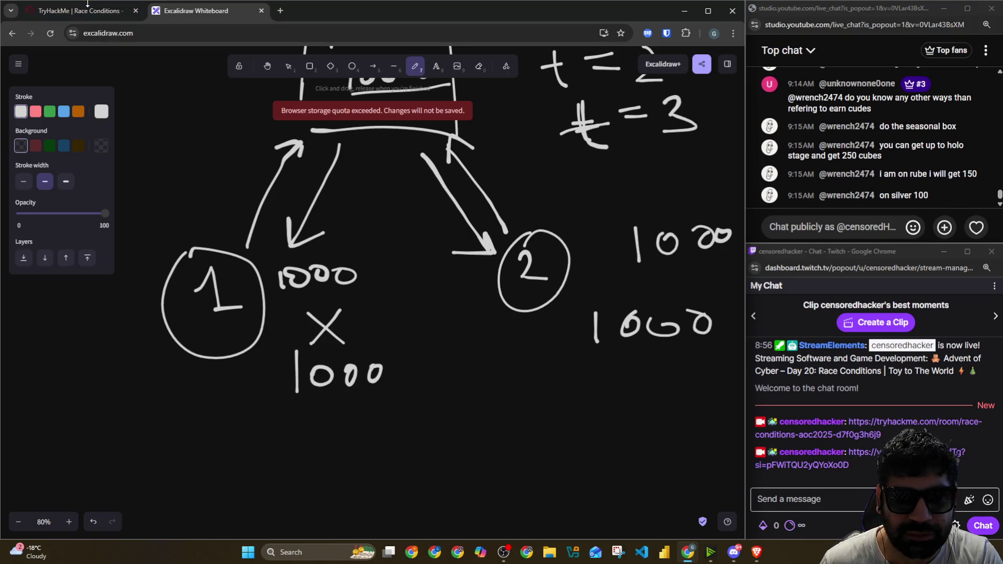
click(89, 9)
Step: Reread the TOCTOU explanation ending with two users buying the last item checked before updating
click(117, 152)
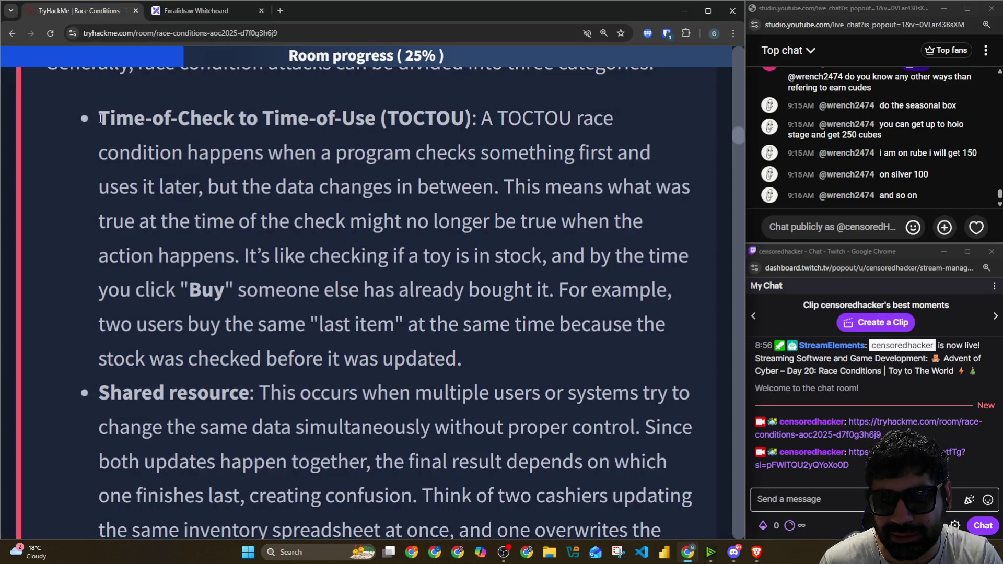
drag(100, 117, 475, 359)
click(356, 324)
drag(137, 324, 660, 316)
drag(197, 358, 457, 358)
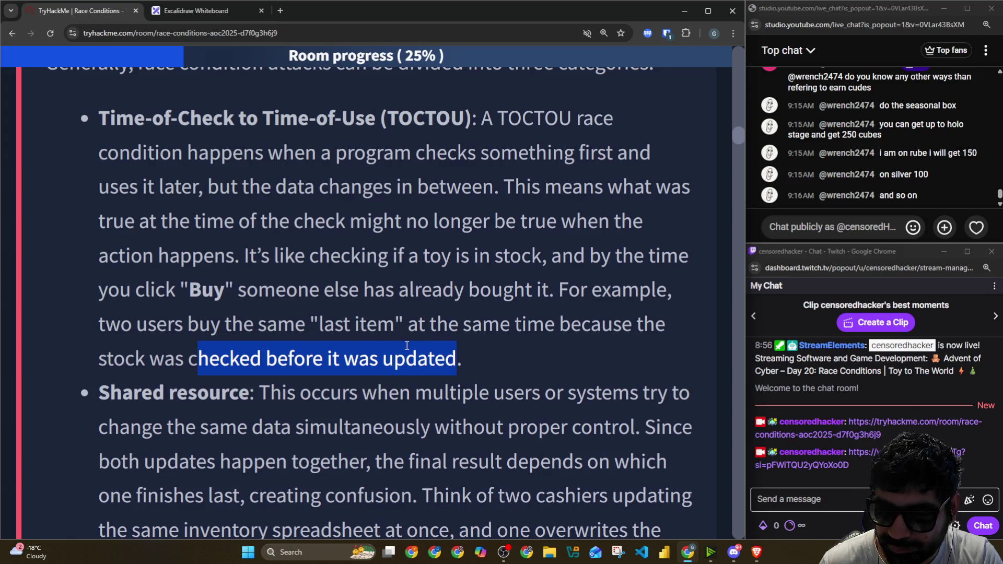
scroll(407, 346, down, 3)
Step: Read the Shared resource type: the same data changing simultaneously, both updates together, creating confusion
drag(100, 179, 690, 181)
click(195, 216)
drag(194, 216, 699, 220)
click(129, 247)
drag(129, 247, 661, 249)
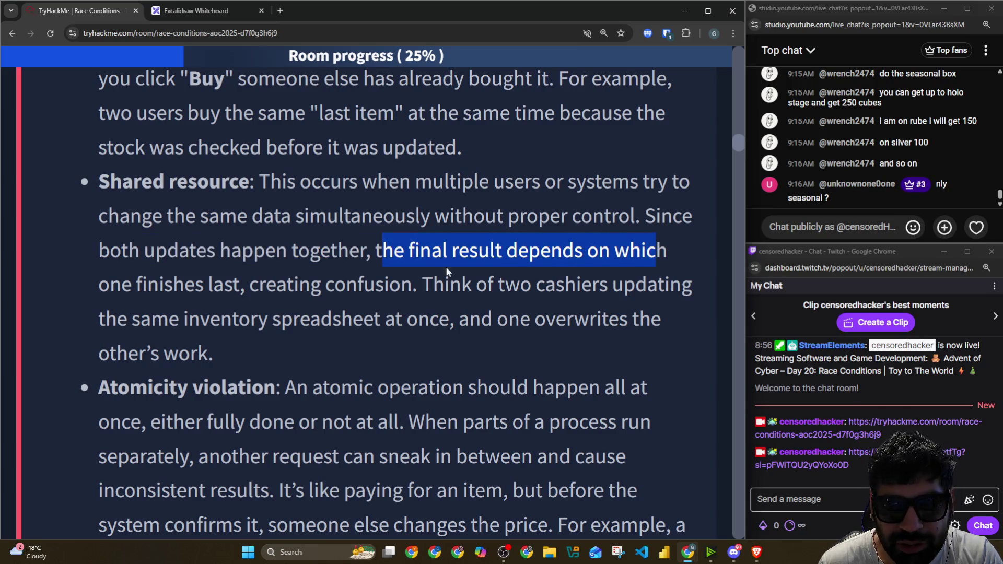
click(253, 286)
drag(253, 285, 682, 286)
Step: Read the two cashiers and spreadsheet overwrite examples and 'simultaneously without proper control'
click(418, 286)
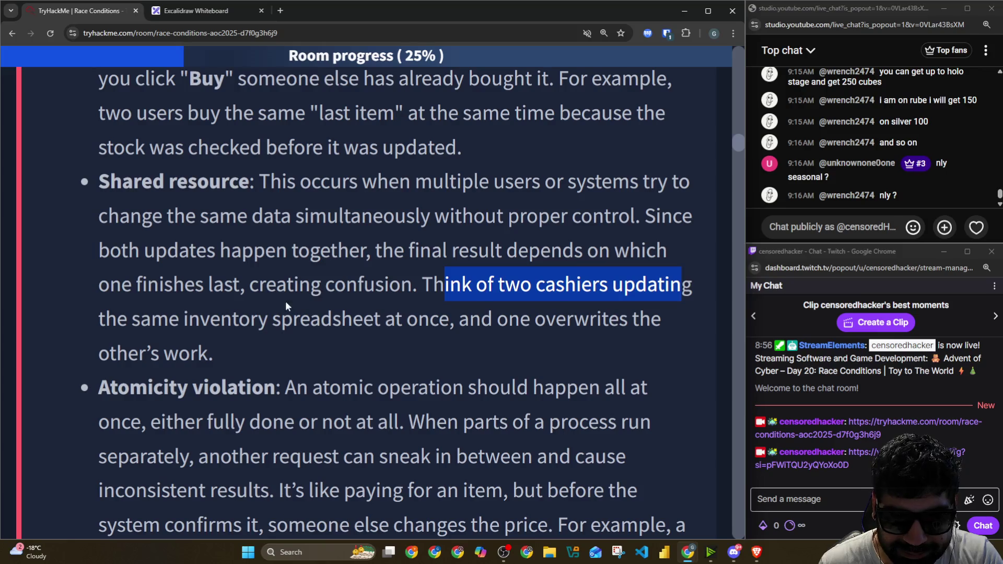
drag(280, 320, 652, 320)
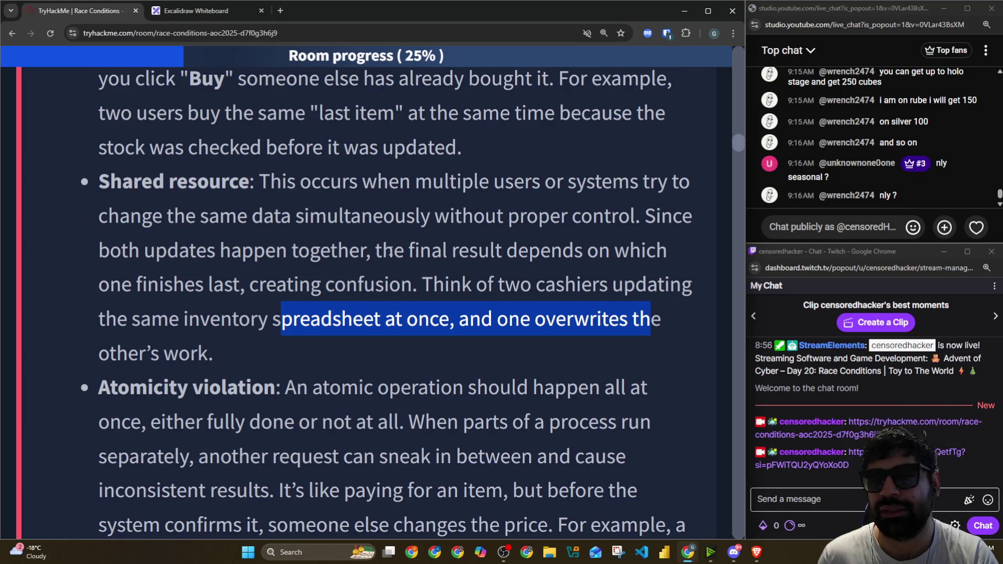
scroll(363, 204, down, 1)
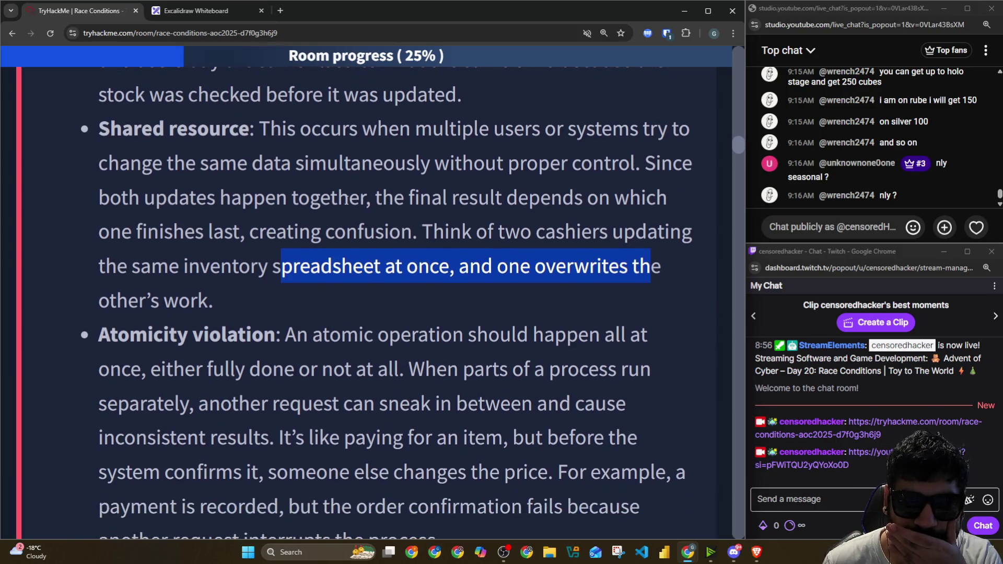
drag(642, 165, 305, 169)
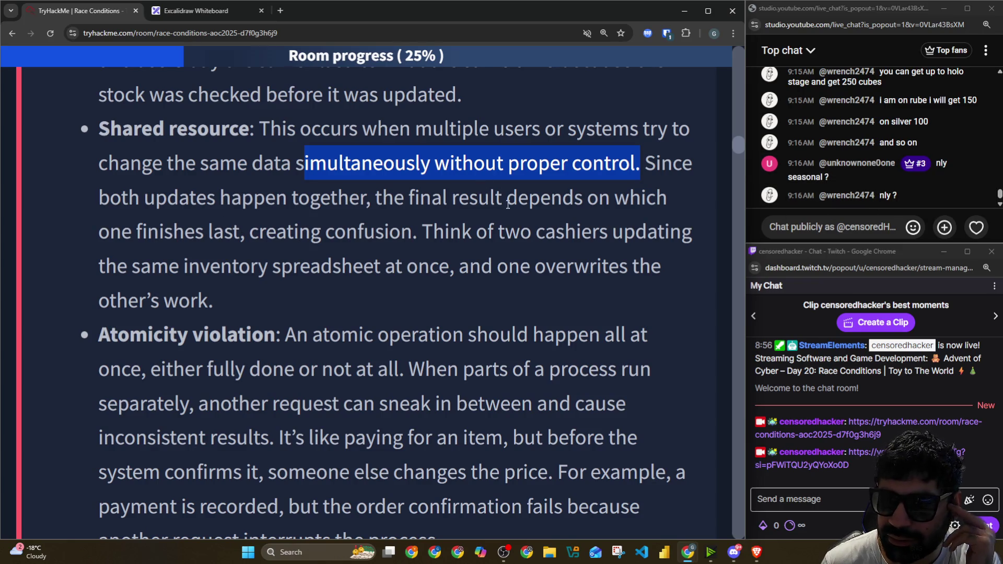
Step: Read the Atomicity violation term and the atomic operation definition: fully done or not at all
double_click(651, 168)
scroll(273, 170, down, 3)
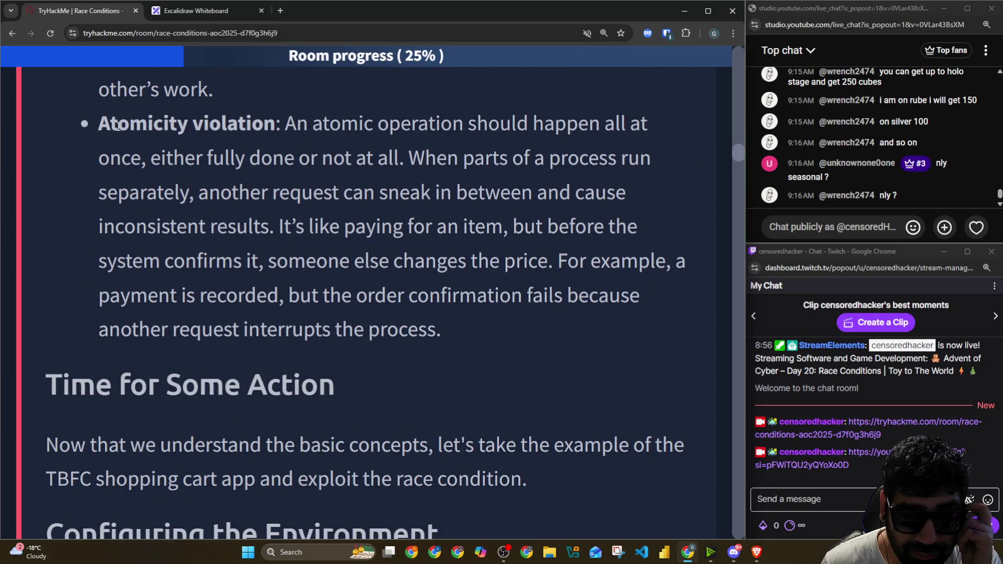
drag(97, 126, 274, 125)
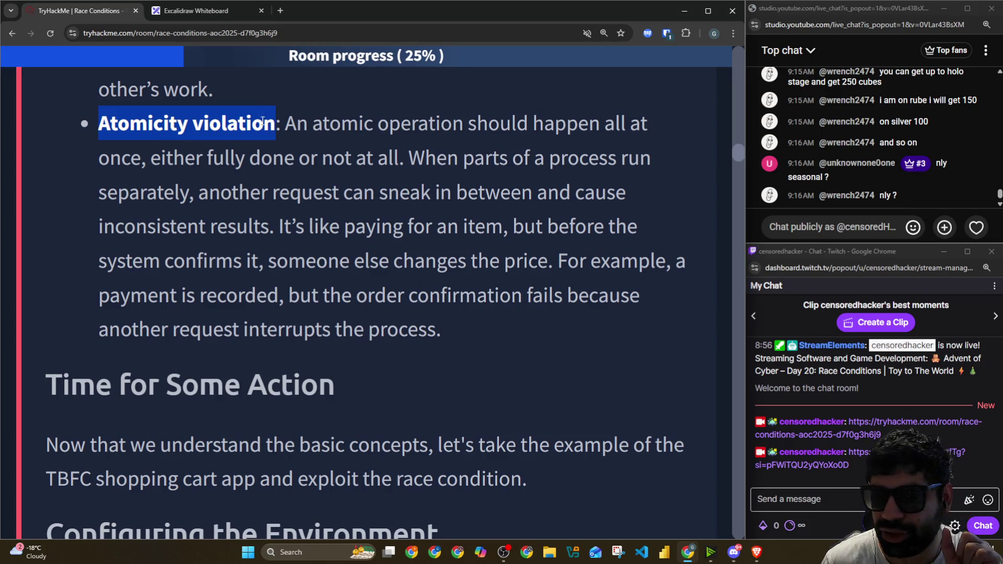
drag(286, 125, 651, 127)
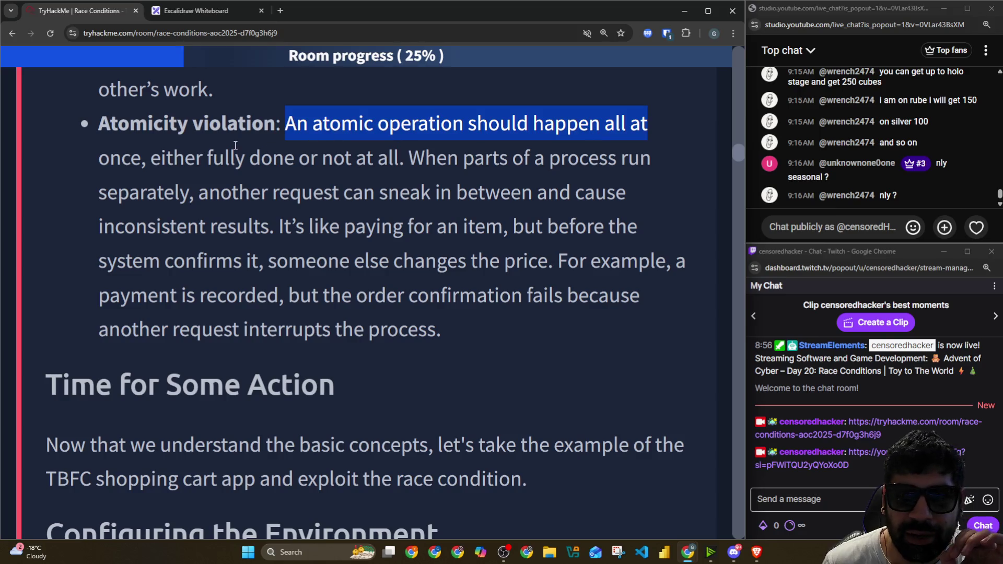
drag(149, 163, 401, 161)
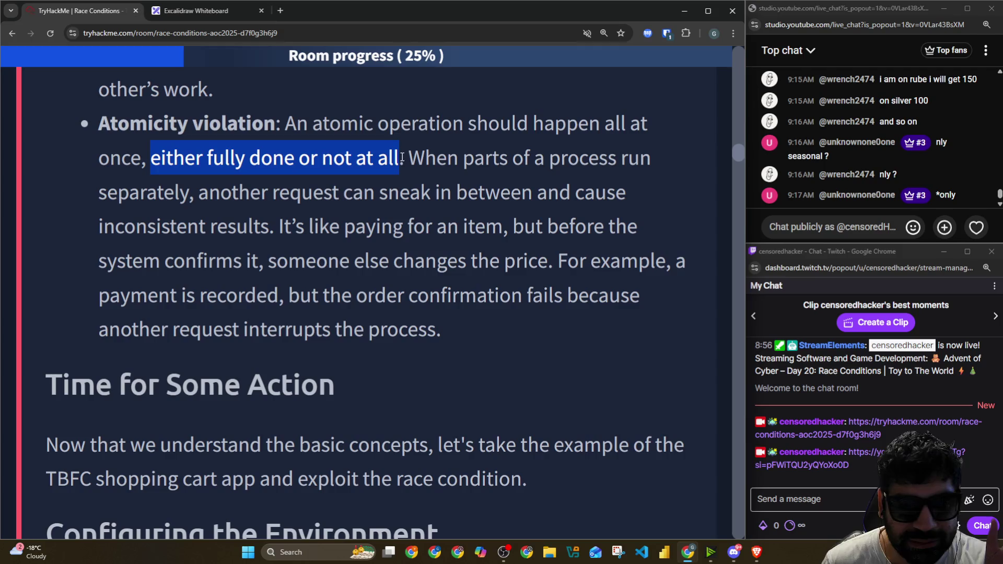
Step: Read that when parts of a process run separately, another request can sneak in between
click(397, 160)
mouse_move(426, 158)
mouse_down()
mouse_move(621, 161)
mouse_move(641, 186)
mouse_up()
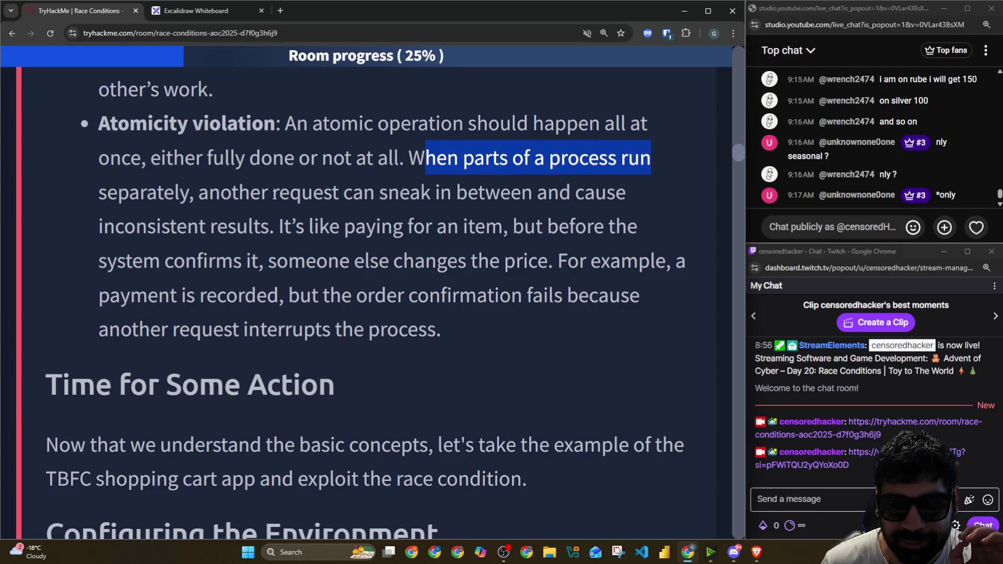
drag(208, 193, 617, 196)
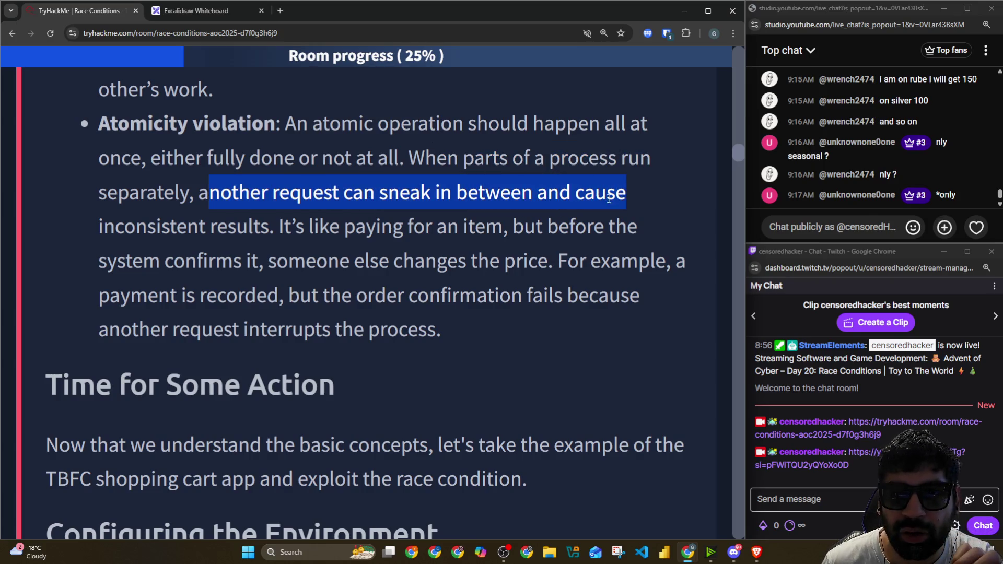
Step: On the whiteboard, draw a second arrow from user 1 up to the bank with an underlined handwritten note
click(196, 15)
scroll(451, 267, up, 1)
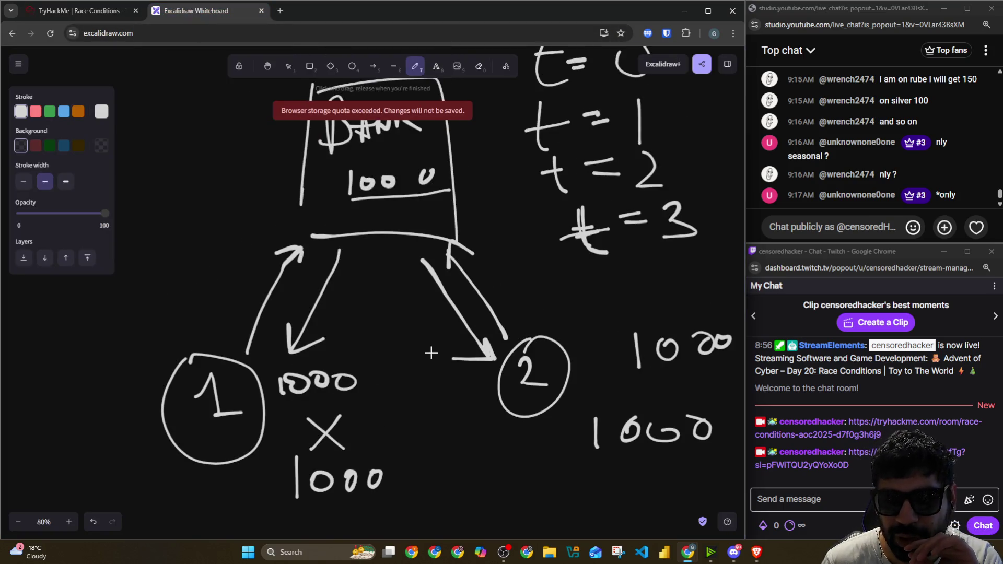
mouse_move(196, 326)
mouse_down()
mouse_move(253, 233)
mouse_move(261, 253)
mouse_up()
drag(205, 317, 220, 314)
mouse_move(127, 276)
mouse_down()
mouse_move(153, 270)
mouse_move(141, 294)
mouse_move(179, 250)
mouse_move(196, 267)
mouse_move(218, 255)
mouse_up()
drag(126, 305, 163, 294)
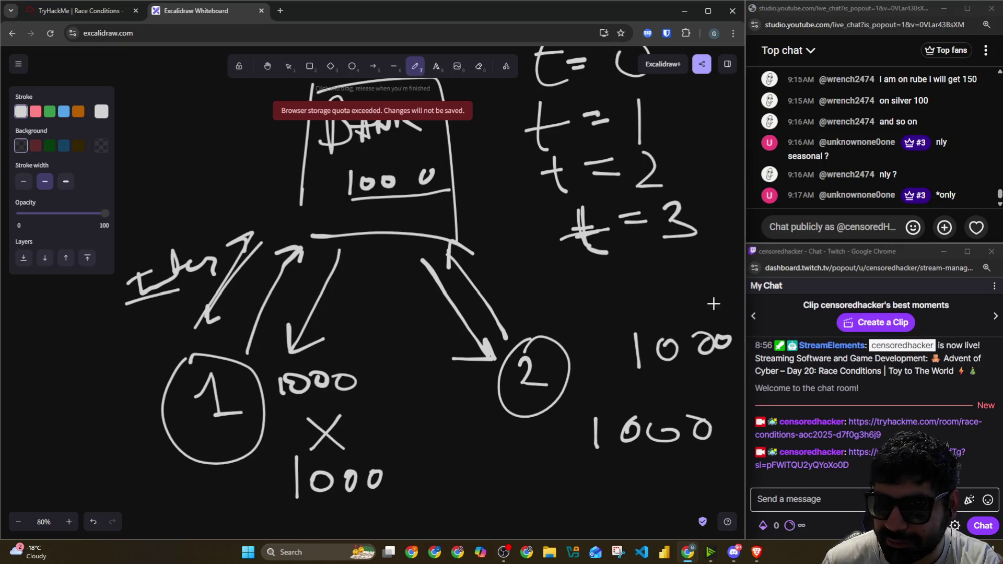
Step: Return to the room and read the paying-for-an-item example
click(110, 15)
drag(279, 227, 392, 227)
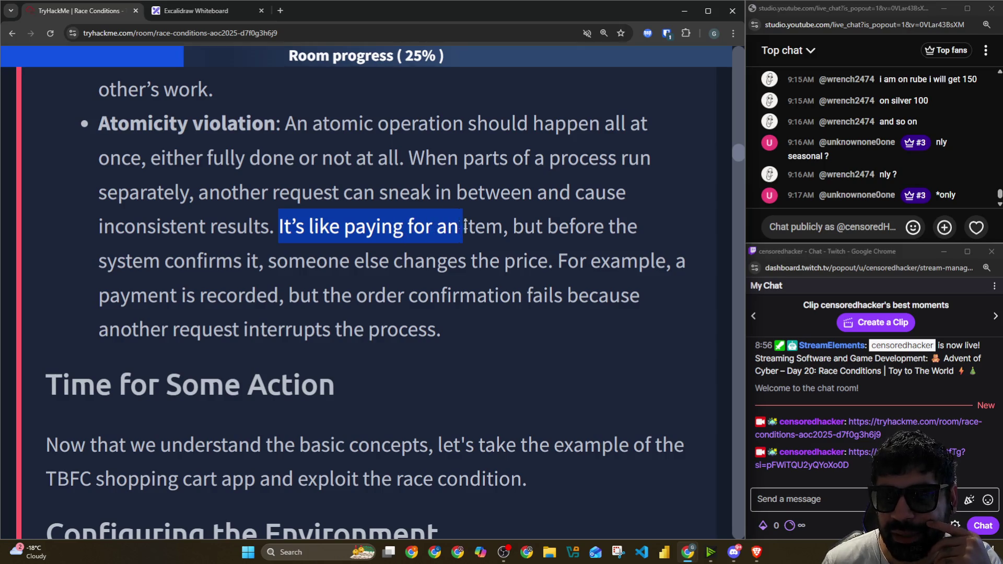
Step: Read the atomicity example: paying for an item, someone changing the price, and the failed order confirmation
drag(398, 228, 633, 233)
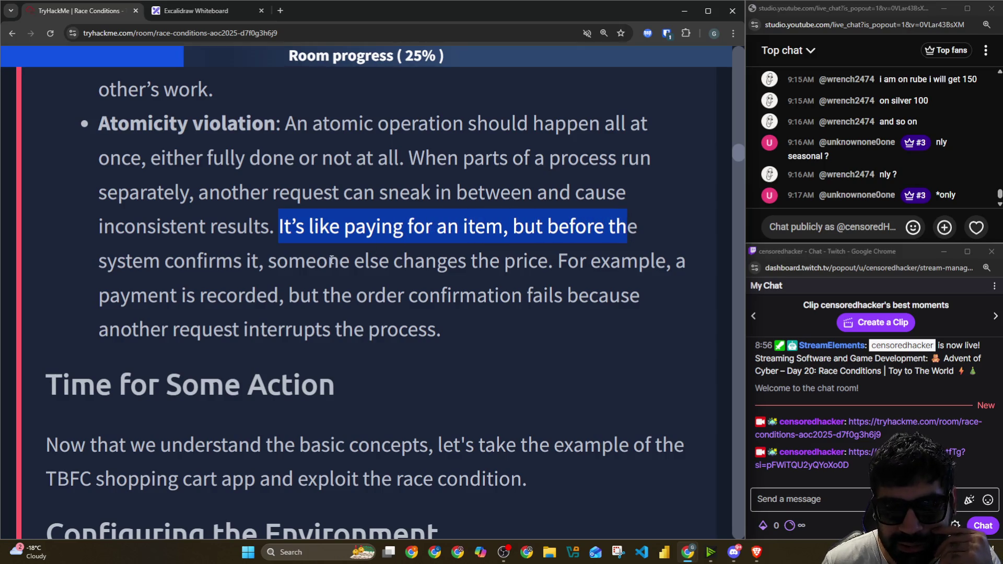
drag(280, 264, 706, 265)
drag(266, 298, 649, 314)
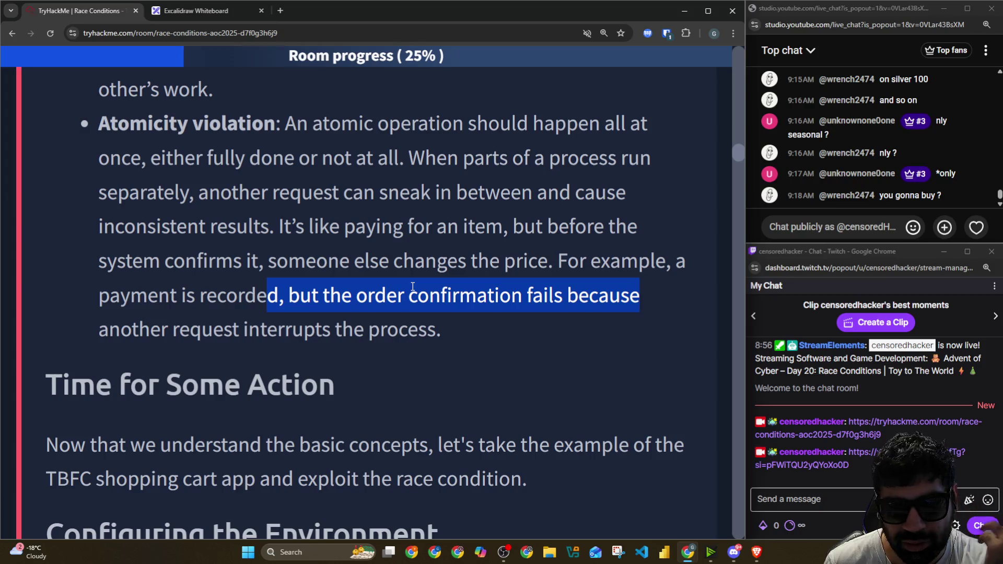
scroll(280, 299, down, 2)
scroll(288, 289, down, 1)
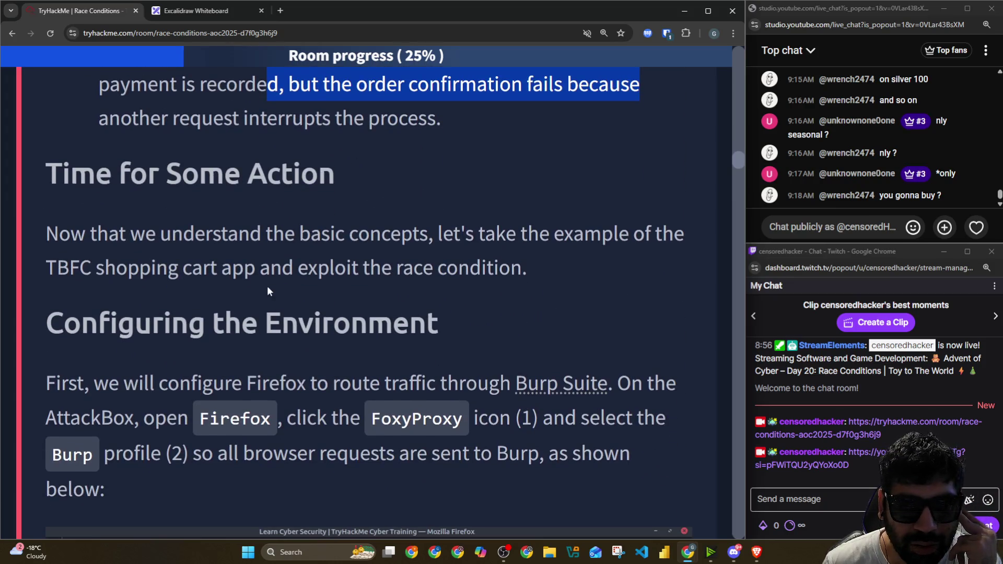
scroll(252, 239, up, 2)
drag(101, 244, 227, 244)
drag(357, 243, 517, 246)
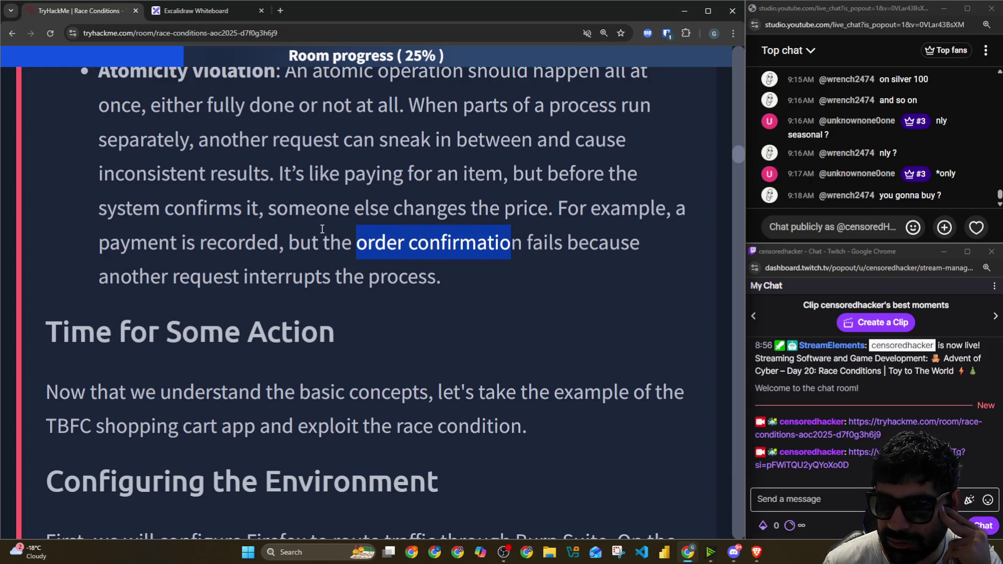
scroll(322, 229, down, 2)
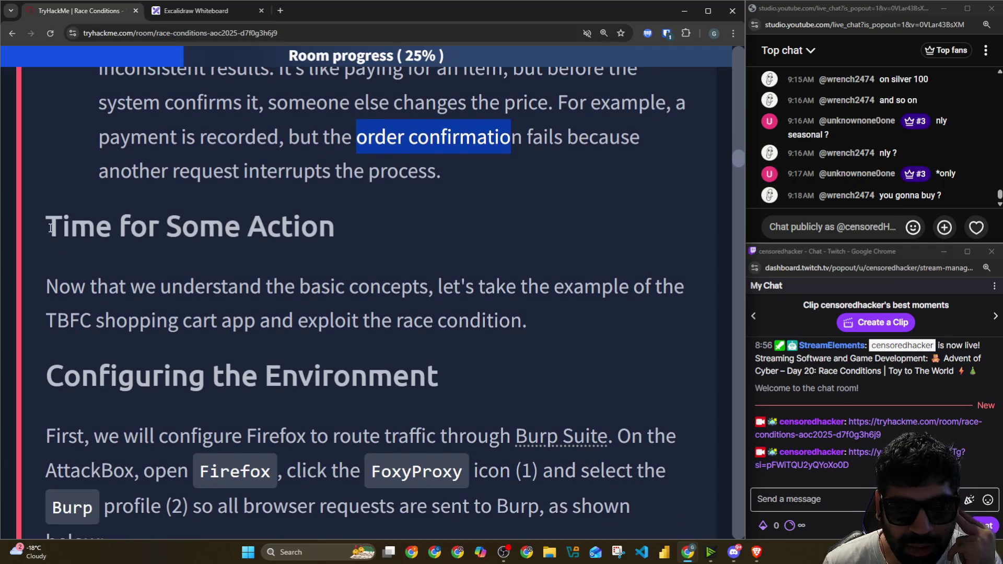
drag(49, 228, 319, 227)
scroll(168, 180, down, 2)
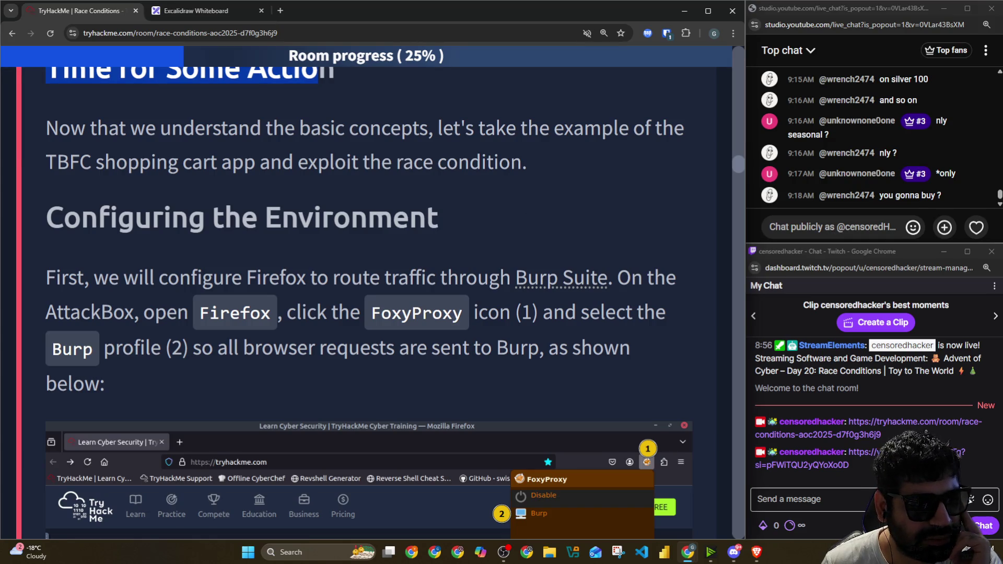
Step: Bring up the AttackBox in its own tab and read the sentence introducing the shopping cart app example
click(831, 226)
click(64, 128)
mouse_move(51, 128)
mouse_down()
mouse_move(419, 120)
mouse_move(663, 128)
mouse_up()
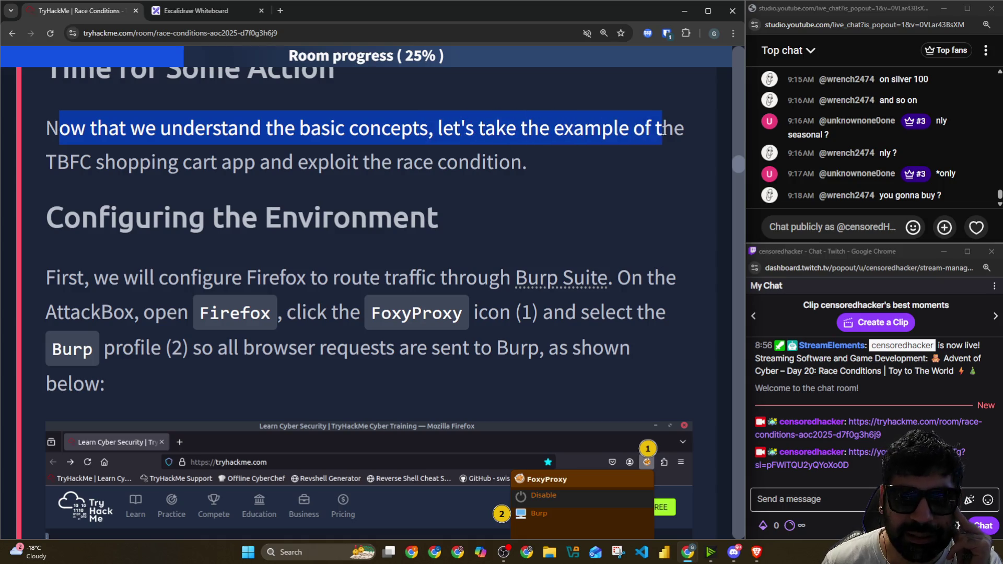
drag(97, 162, 413, 164)
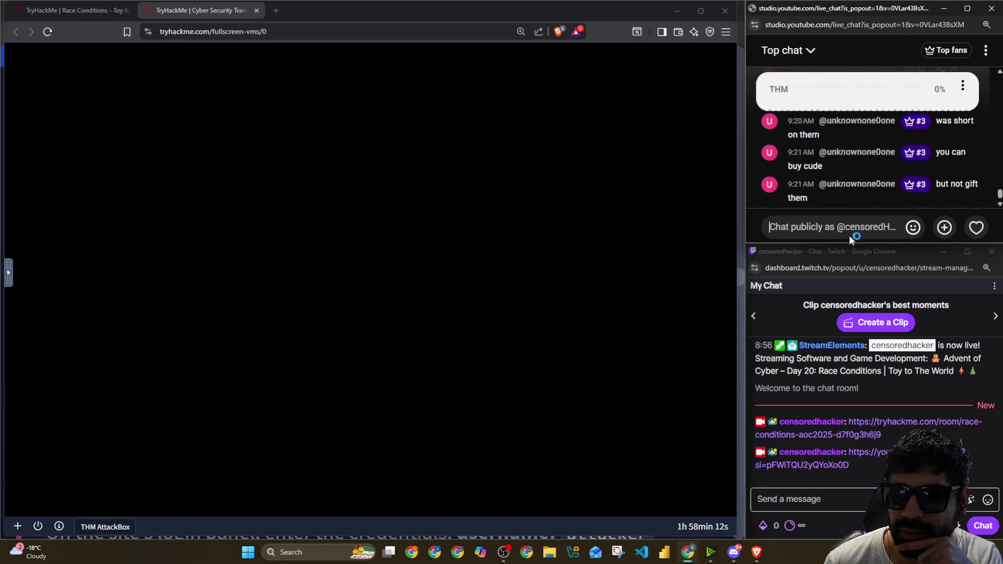
Step: Reply in the live chat, close the AttackBox welcome terminal, and launch Firefox from the dock
click(809, 231)
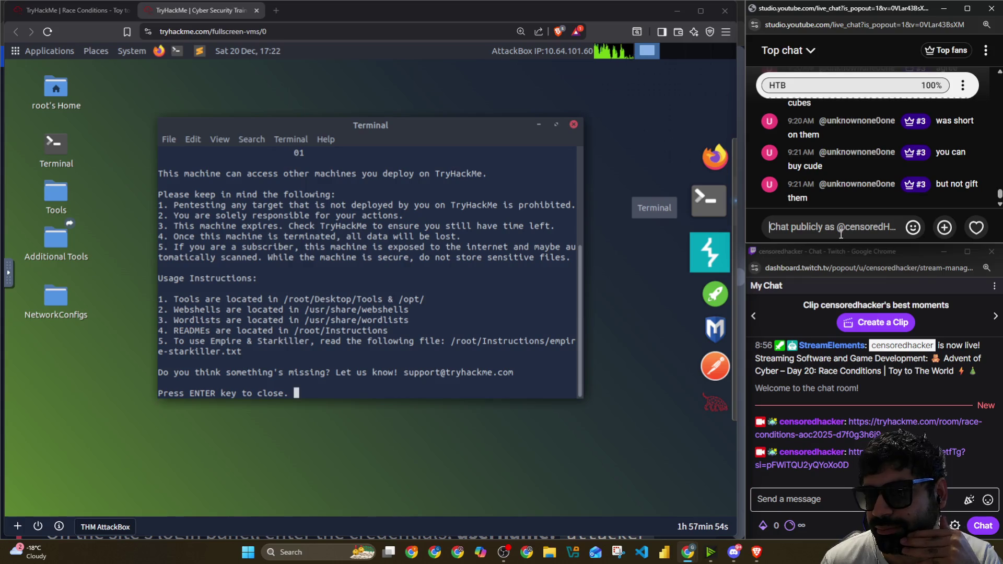
click(574, 125)
click(714, 172)
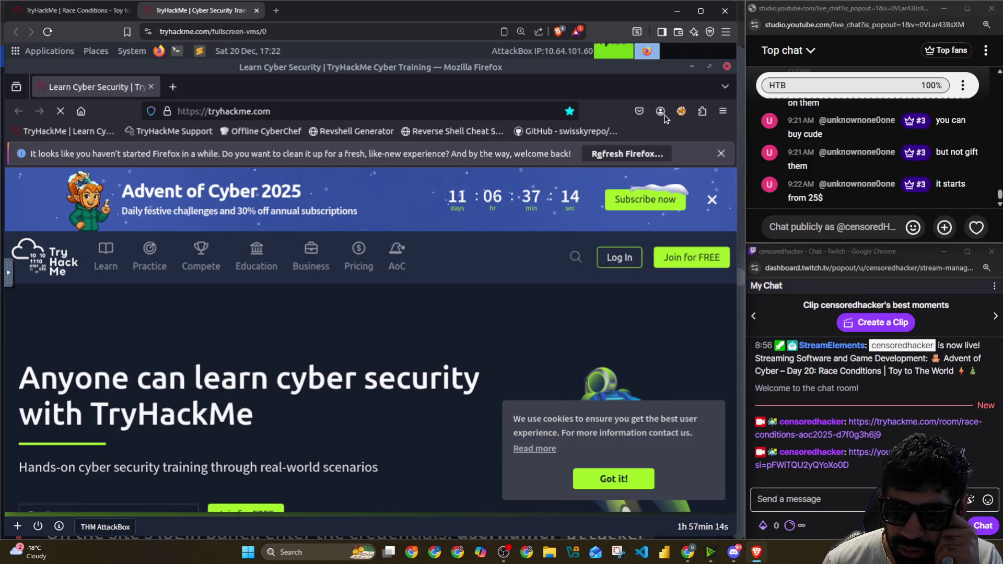
Step: Select the Burp profile in FoxyProxy, close the TryHackMe homepage tab, and start Burp Suite
click(681, 113)
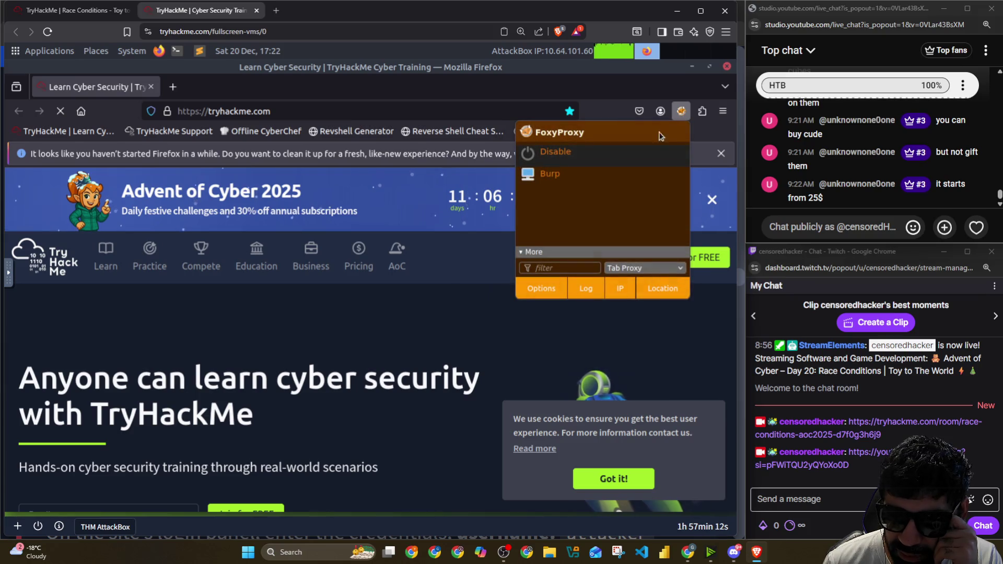
click(564, 177)
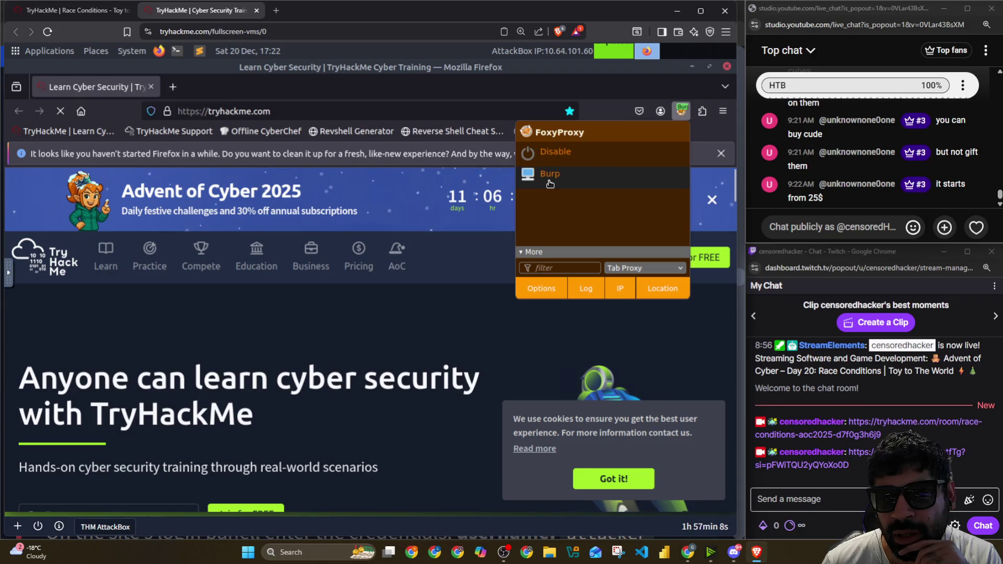
click(159, 92)
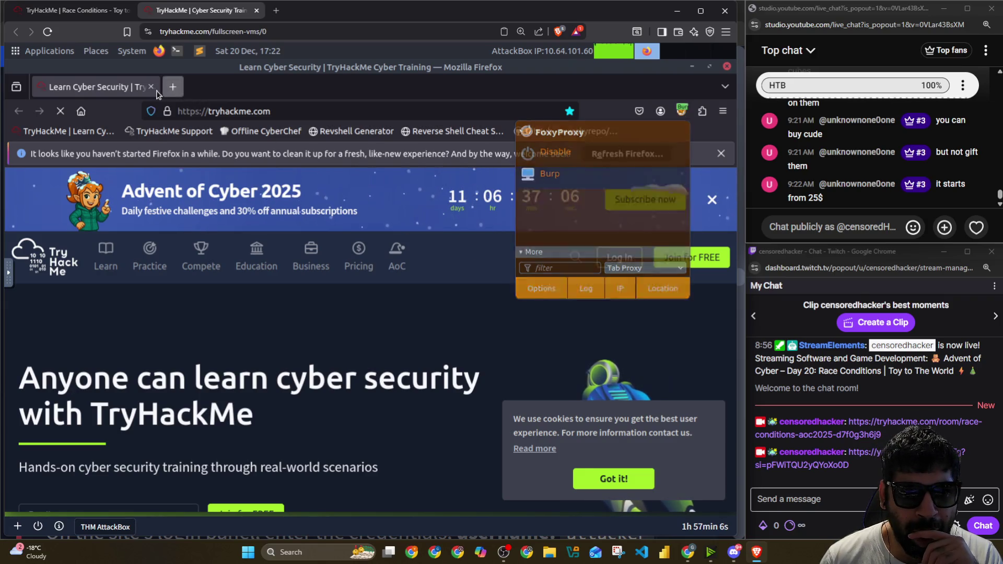
click(151, 86)
click(682, 112)
mouse_move(714, 274)
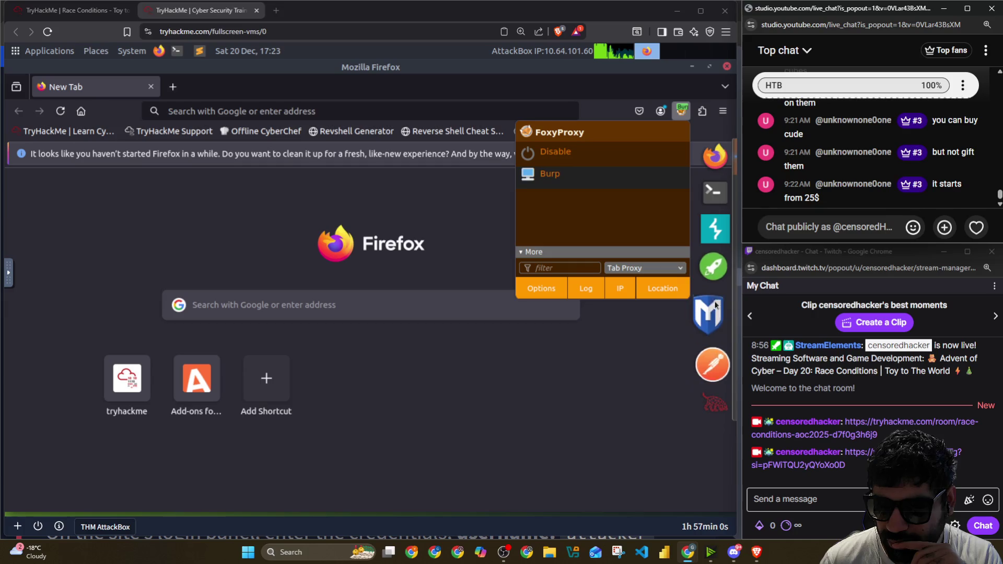
click(611, 402)
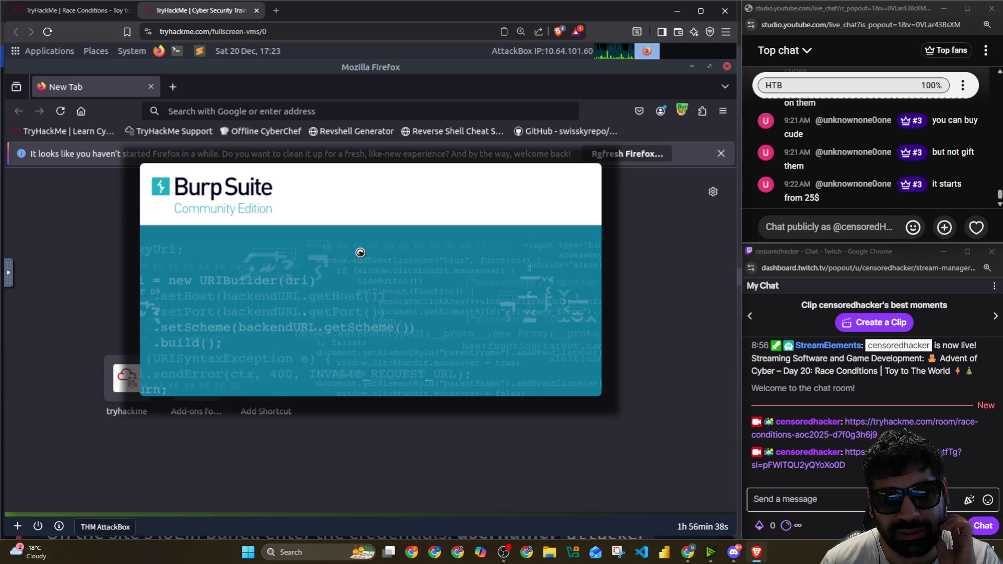
Step: Switch between the Race Conditions room and the AttackBox windows to reach Burp's startup screen
click(60, 12)
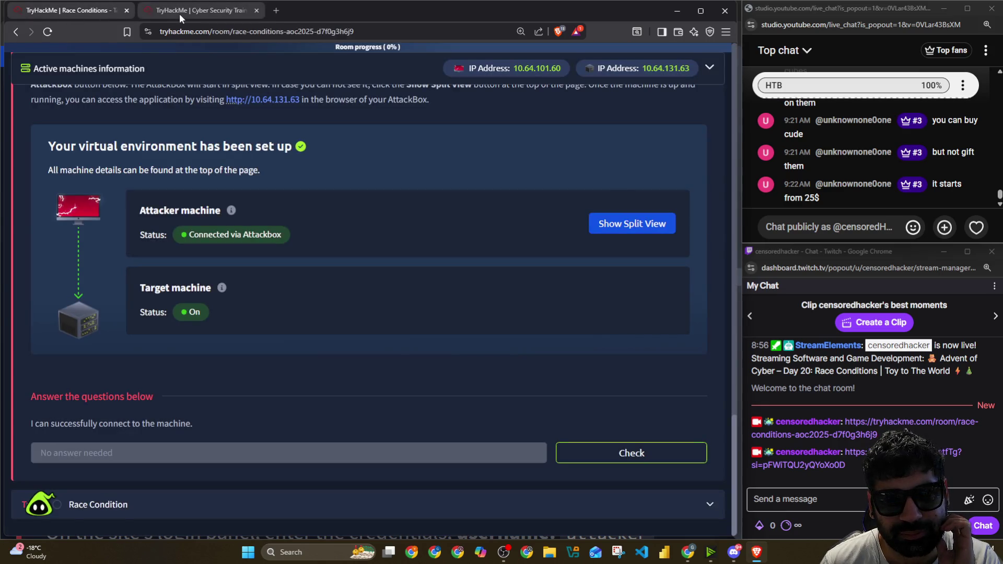
click(180, 13)
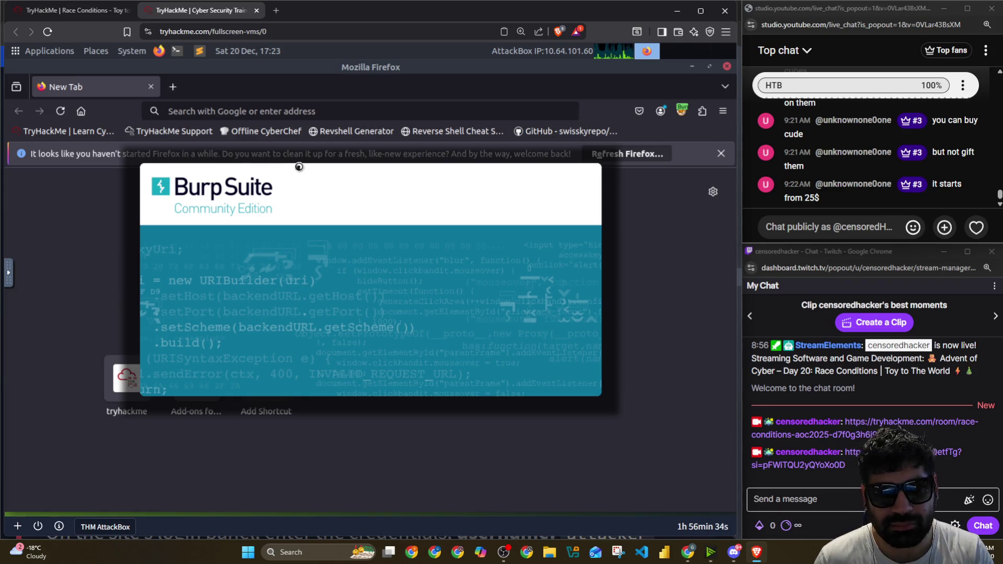
key(alt+Tab)
click(180, 212)
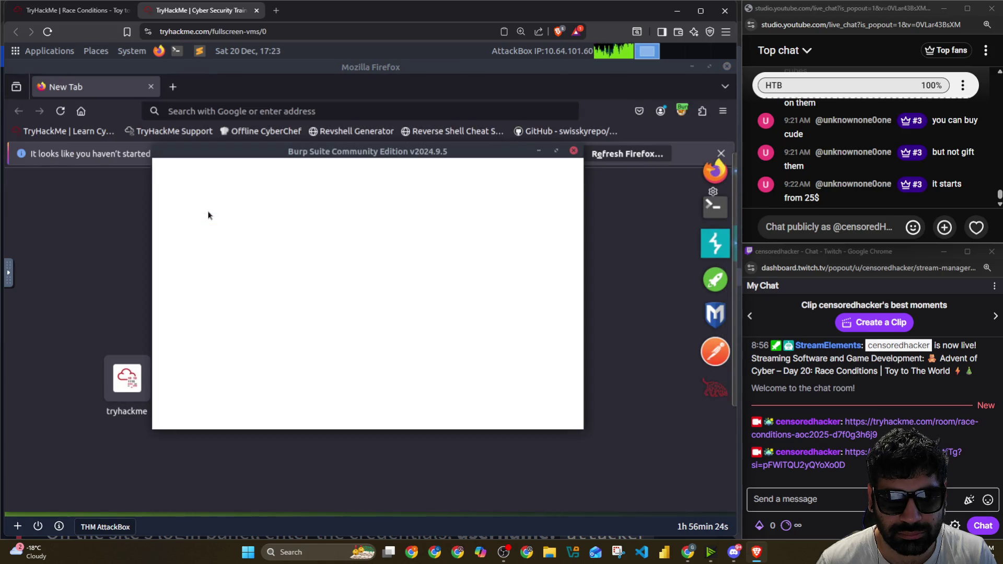
Step: Accept the temporary project and start Burp with default settings, glancing at the live chat meanwhile
click(552, 417)
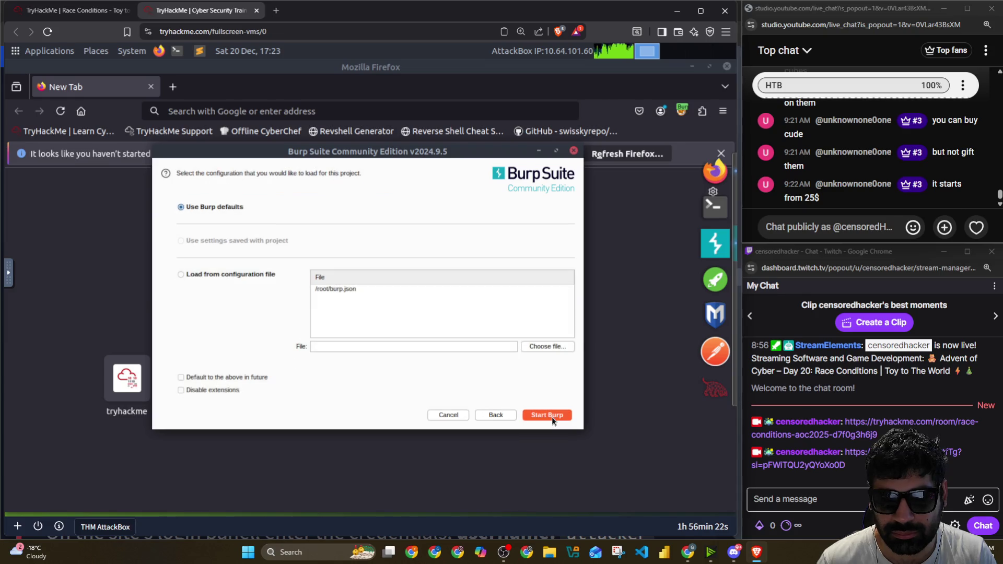
click(552, 417)
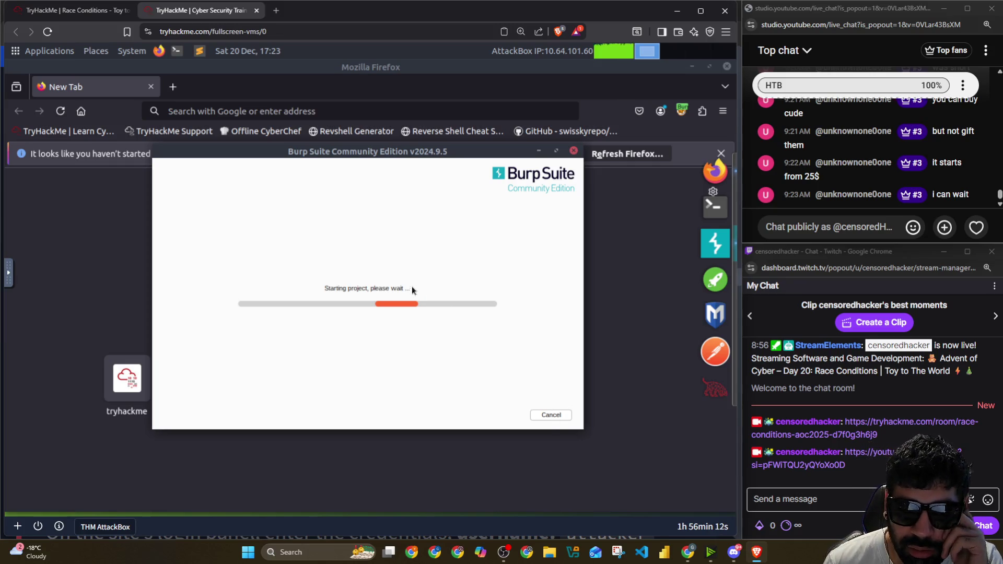
click(970, 49)
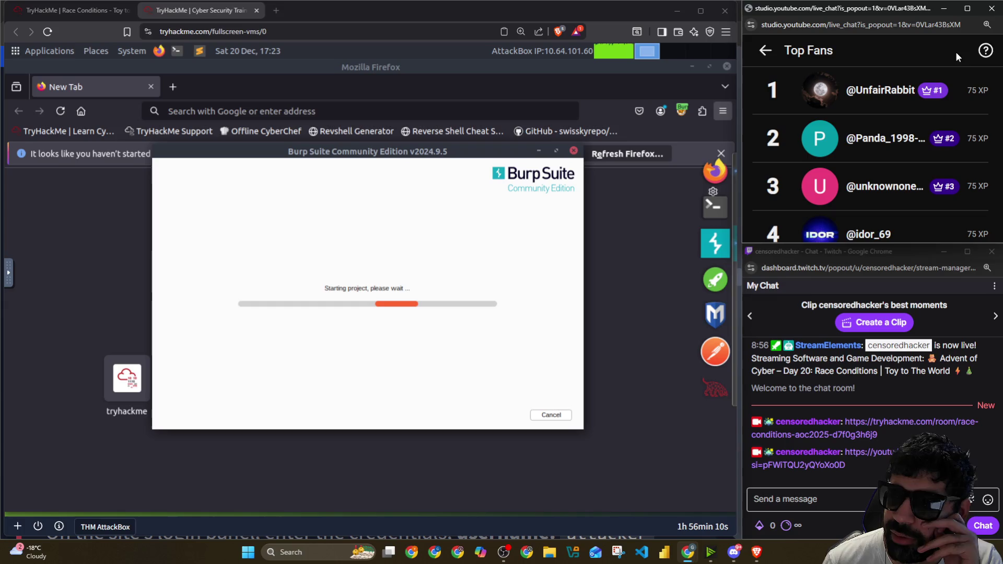
click(766, 53)
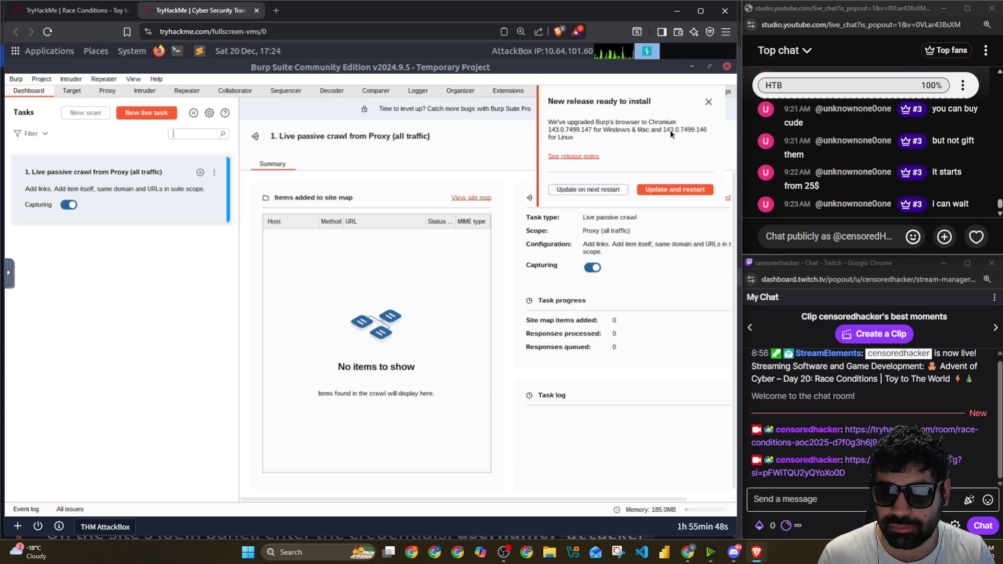
Step: Dismiss the release notice and set Burp's HTTP message editor font to Monospaced 16pt in Settings
click(708, 103)
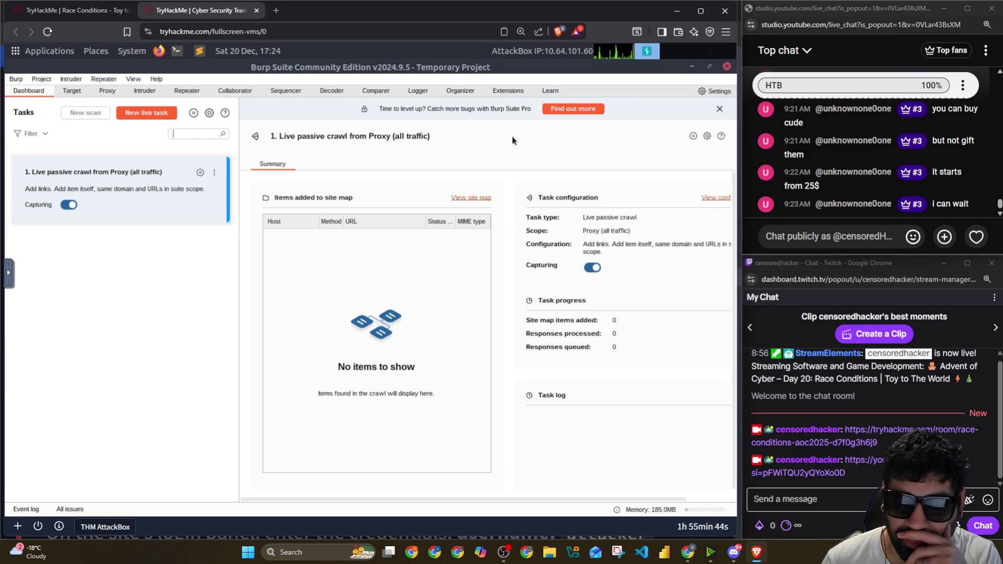
click(715, 91)
click(90, 124)
text(font)
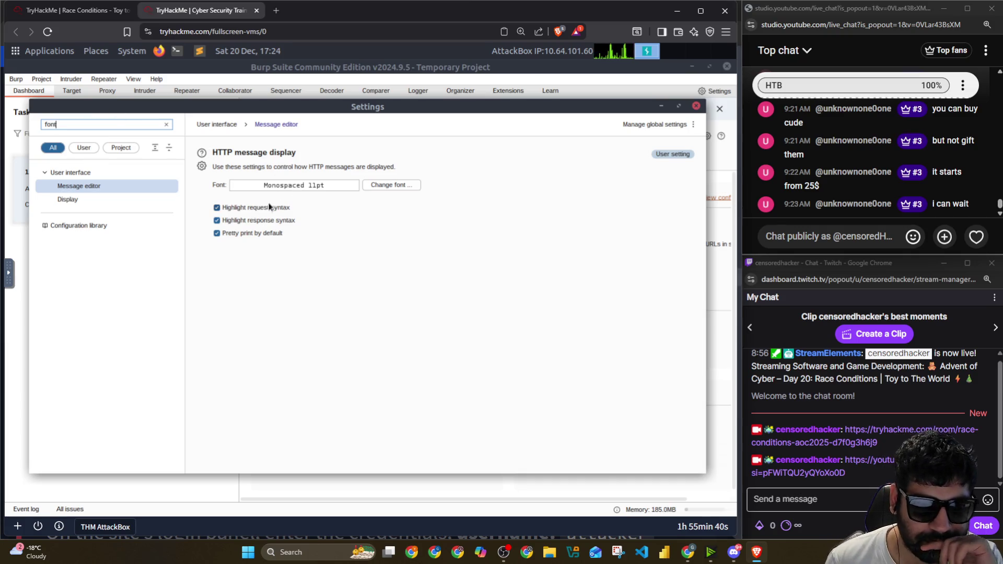
click(383, 187)
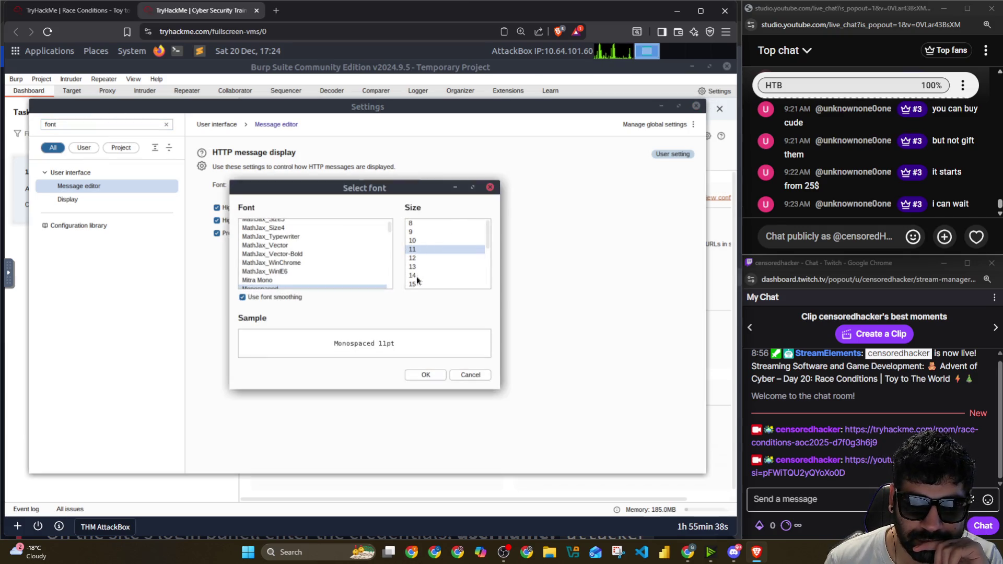
scroll(416, 285, down, 2)
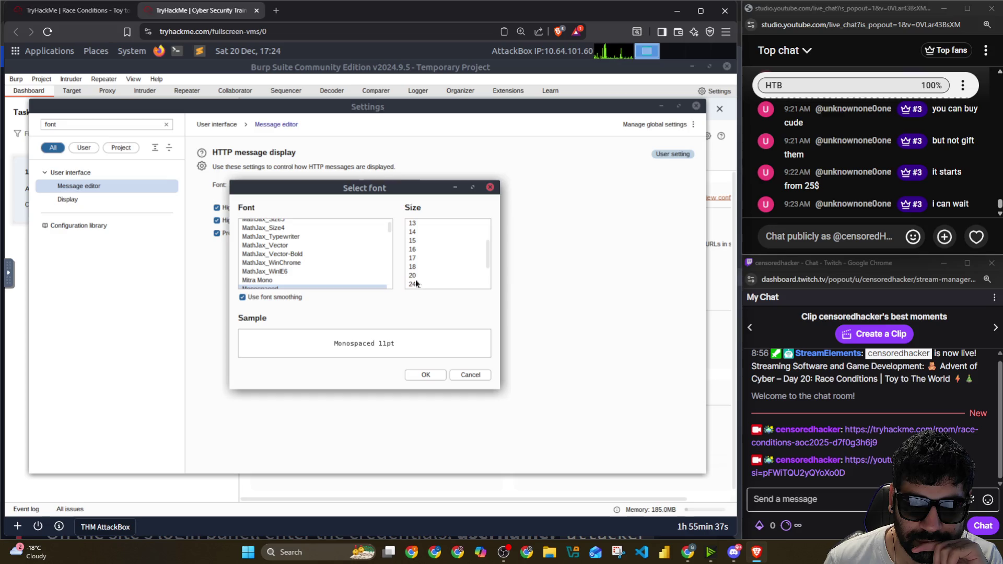
click(419, 250)
click(430, 374)
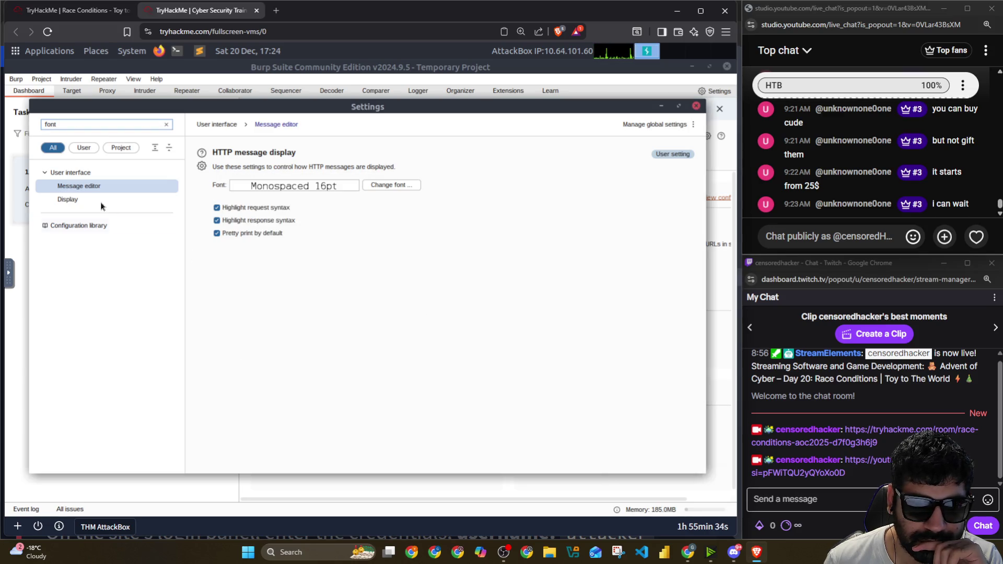
Step: Set the user interface font size to 16 under Appearance and close Settings back to the Dashboard
click(86, 200)
click(265, 185)
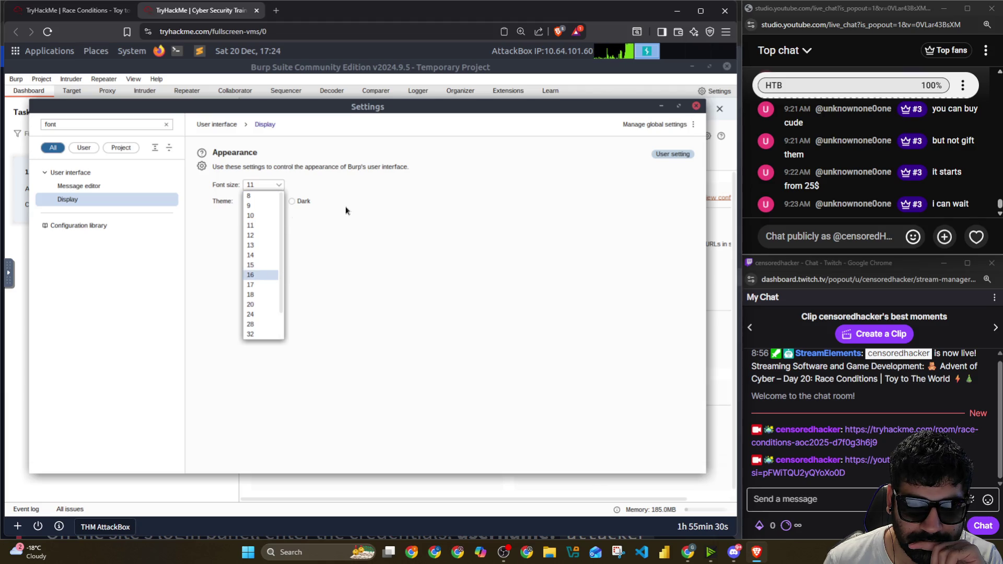
click(258, 275)
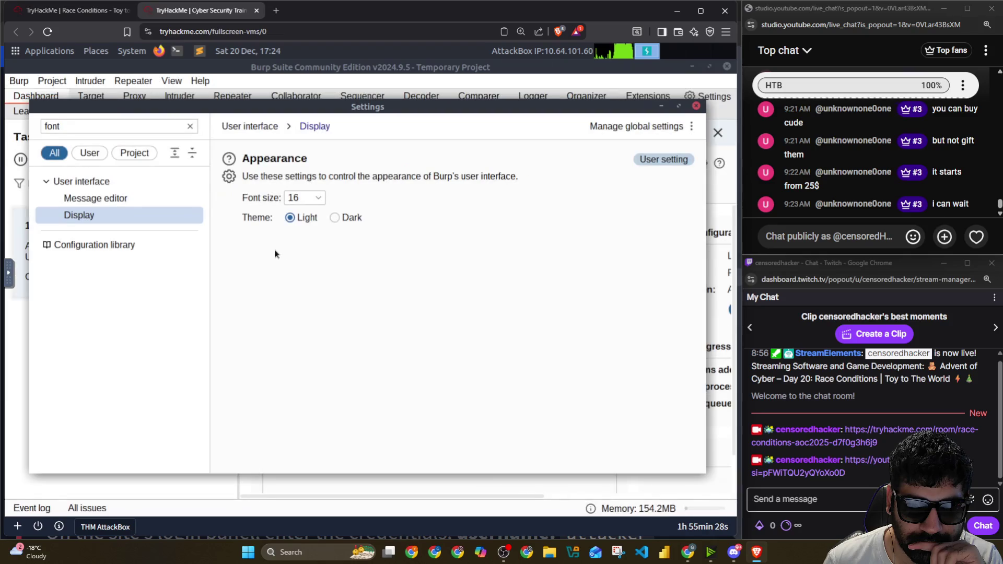
click(697, 106)
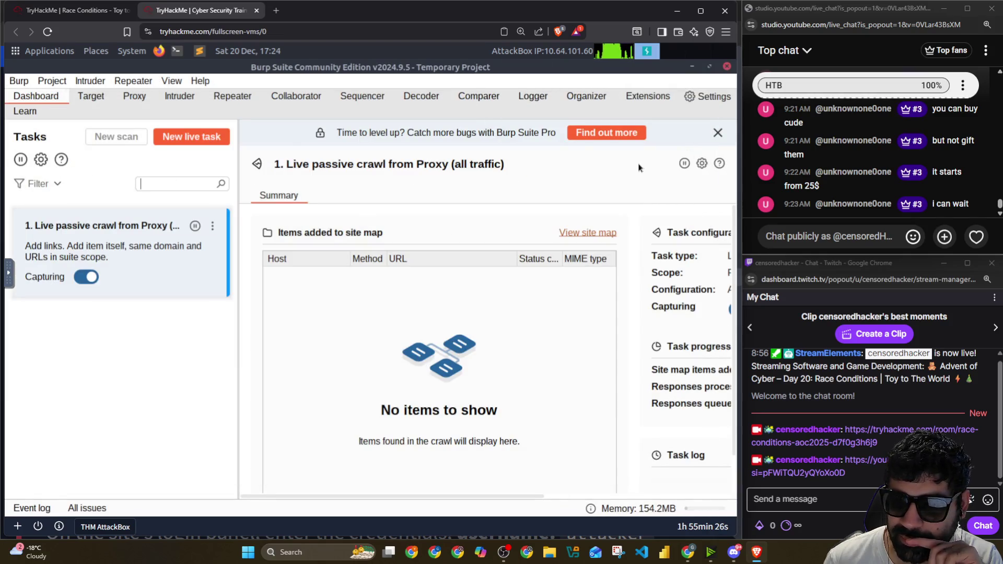
Step: Narrow the Burp window by its right edge and hide it so Firefox's new tab shows
key(ctrl+Tab)
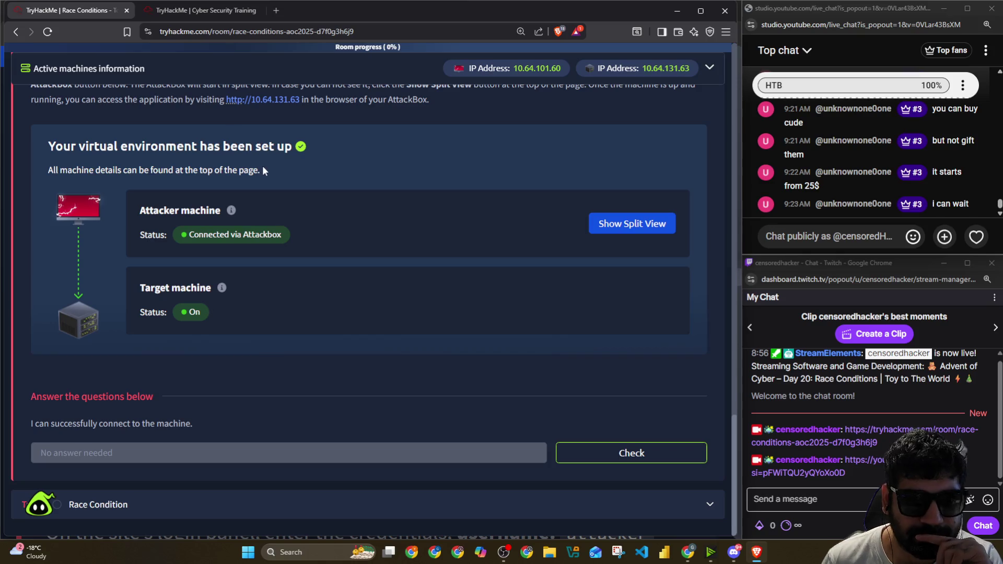
key(ctrl+Tab)
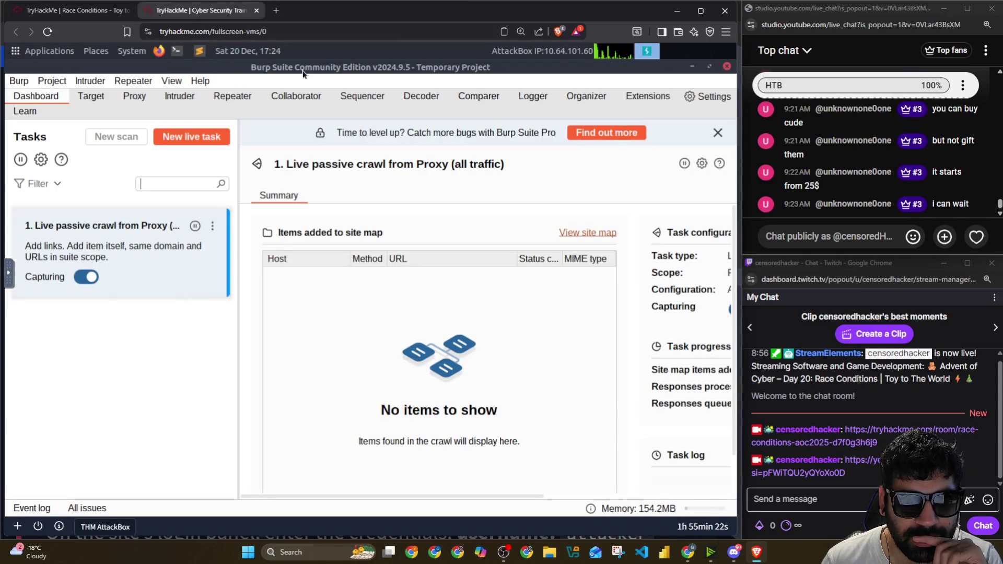
click(711, 69)
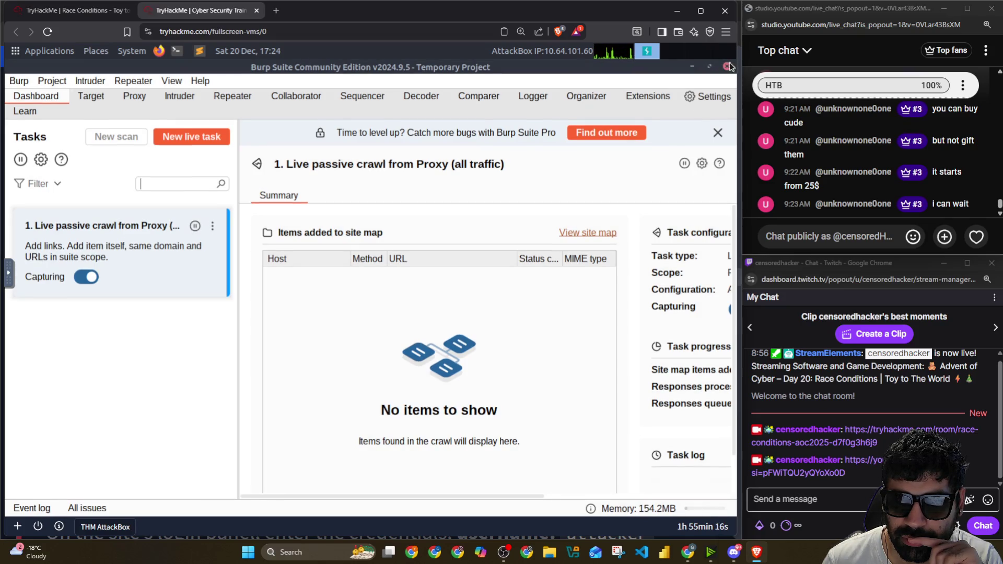
drag(729, 67, 632, 64)
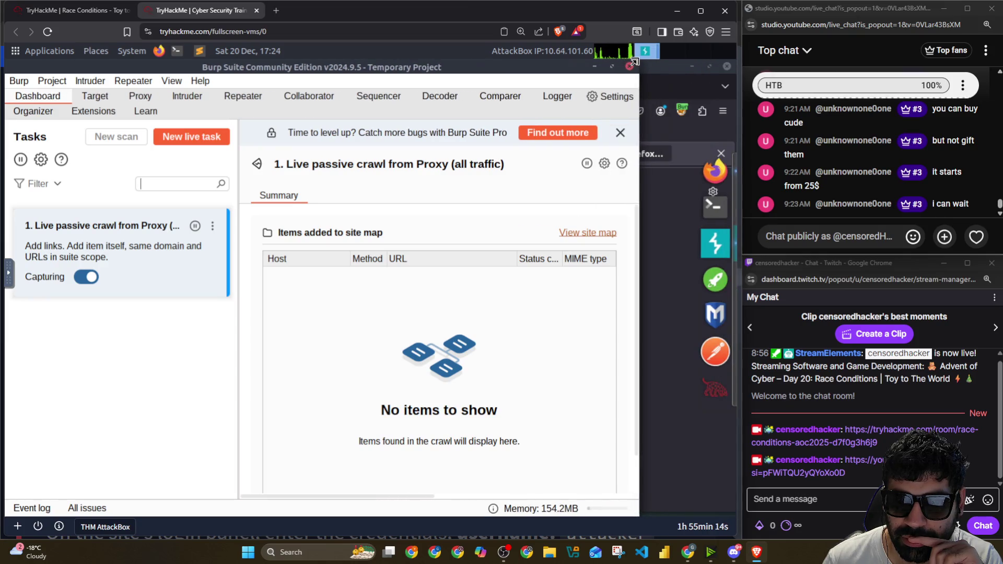
click(632, 65)
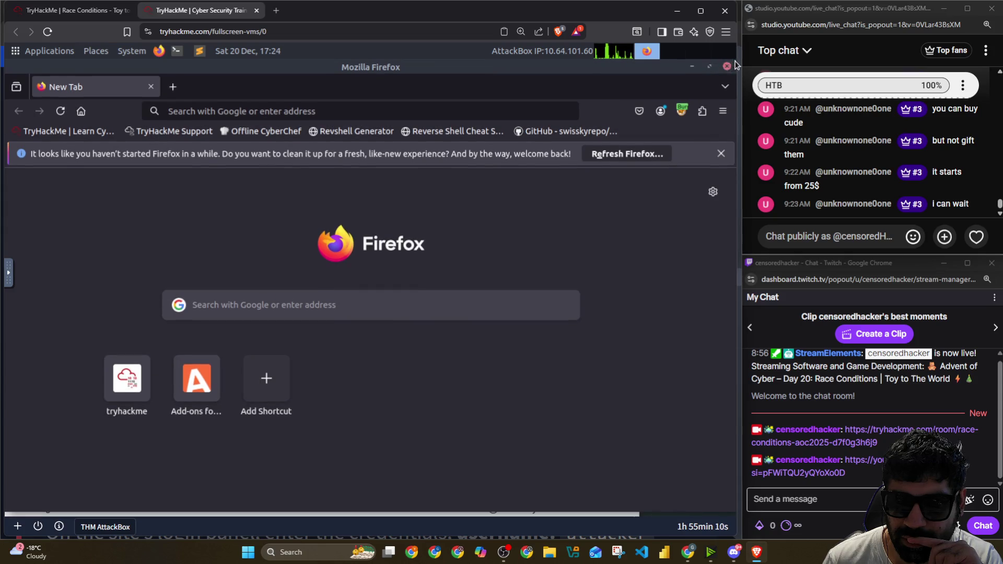
Step: Narrow the Firefox window and focus its address bar ready for a web address
drag(735, 65, 644, 63)
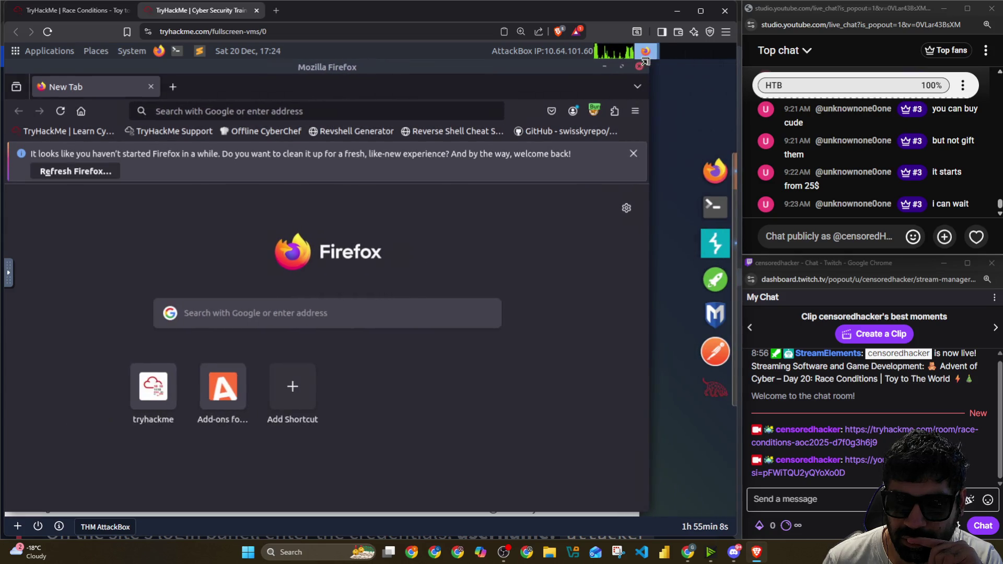
click(255, 113)
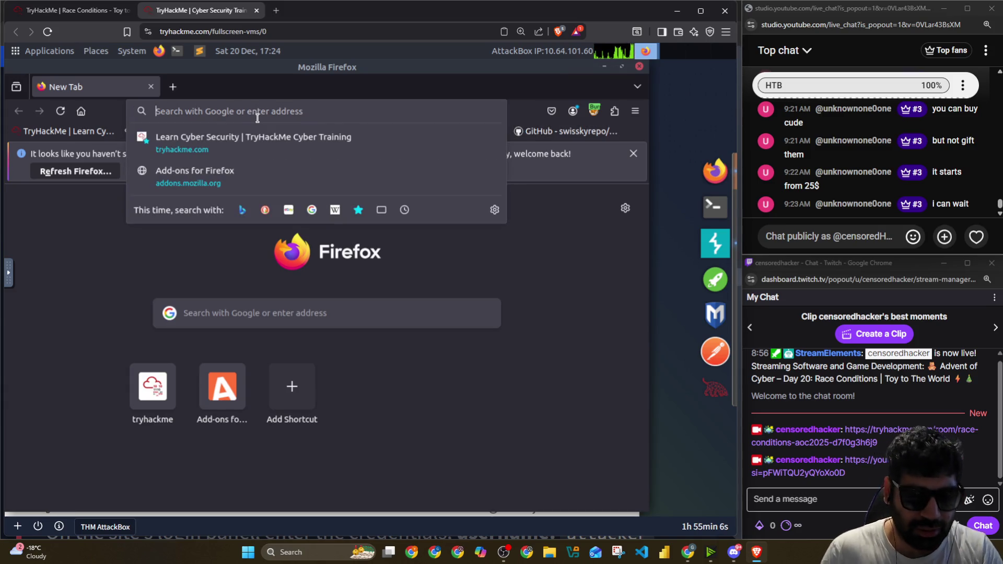
key(Escape)
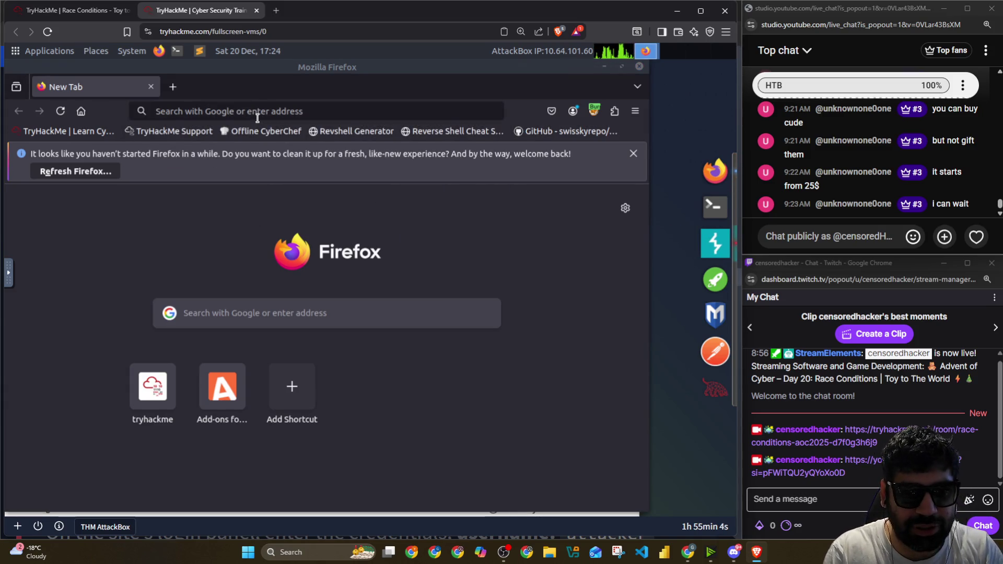
click(263, 112)
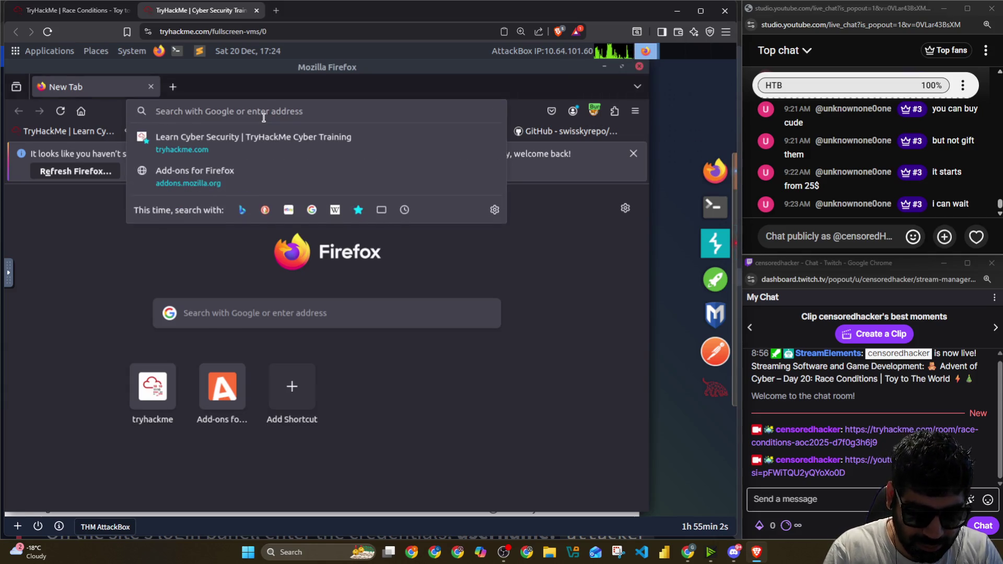
text(http://)
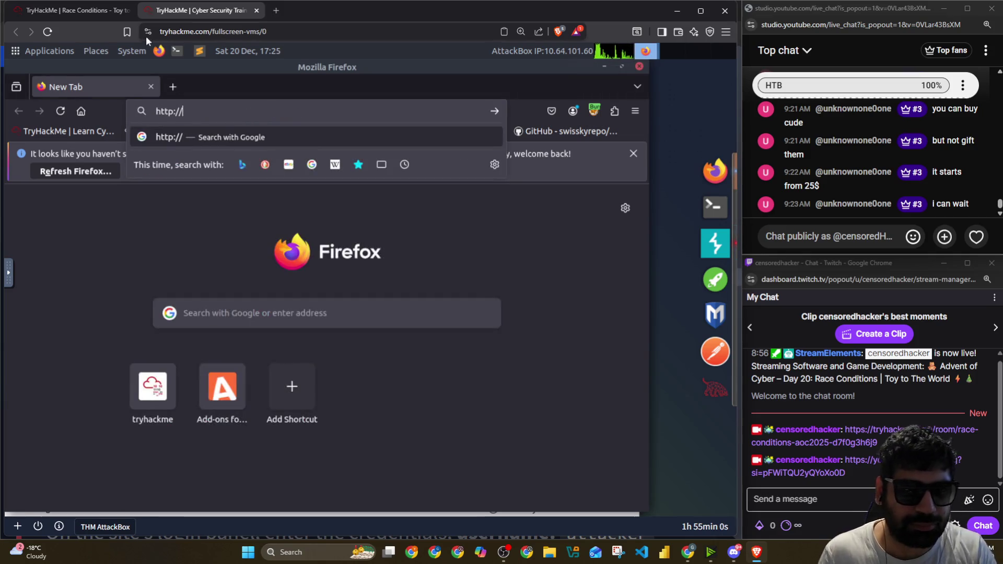
Step: Copy the target IP 10.64.131.63 from the room's active machine panel and return to the AttackBox
click(67, 17)
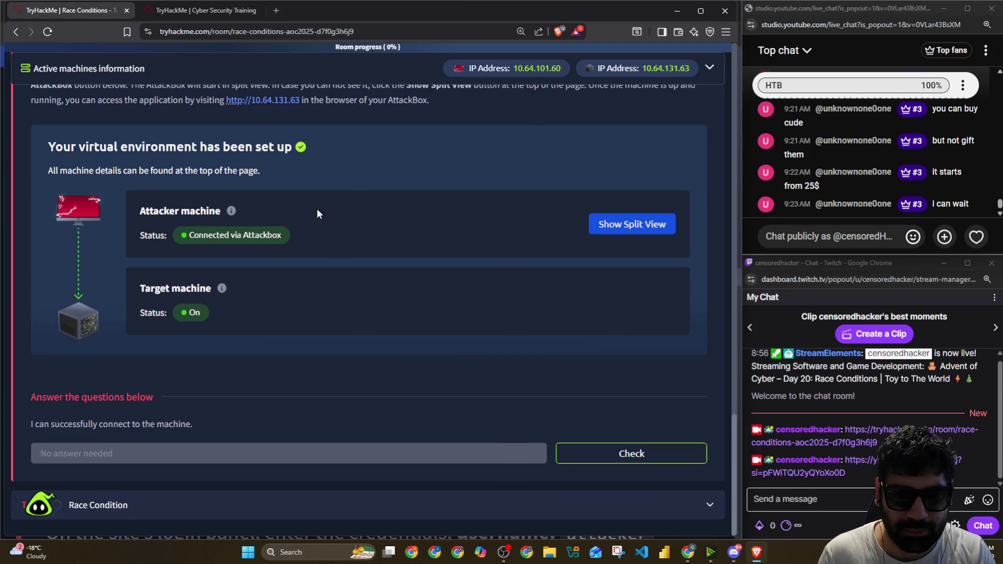
scroll(467, 153, up, 5)
click(642, 72)
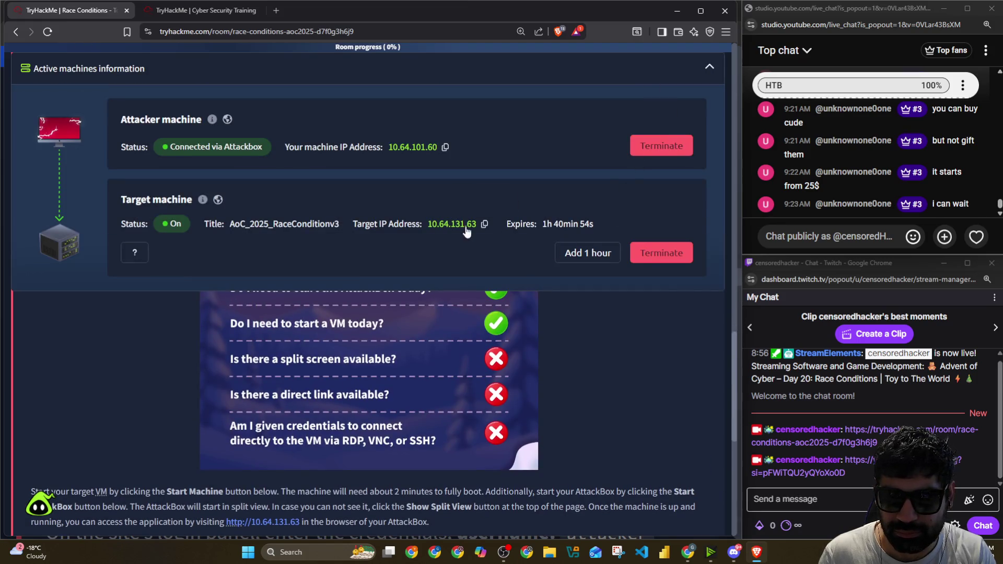
click(495, 227)
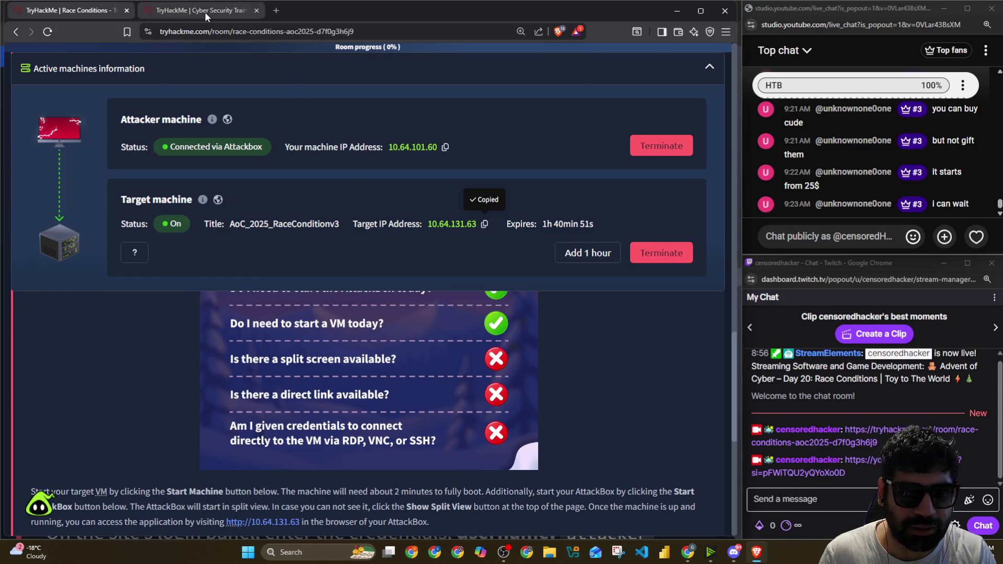
click(205, 12)
text(10.64.131.63)
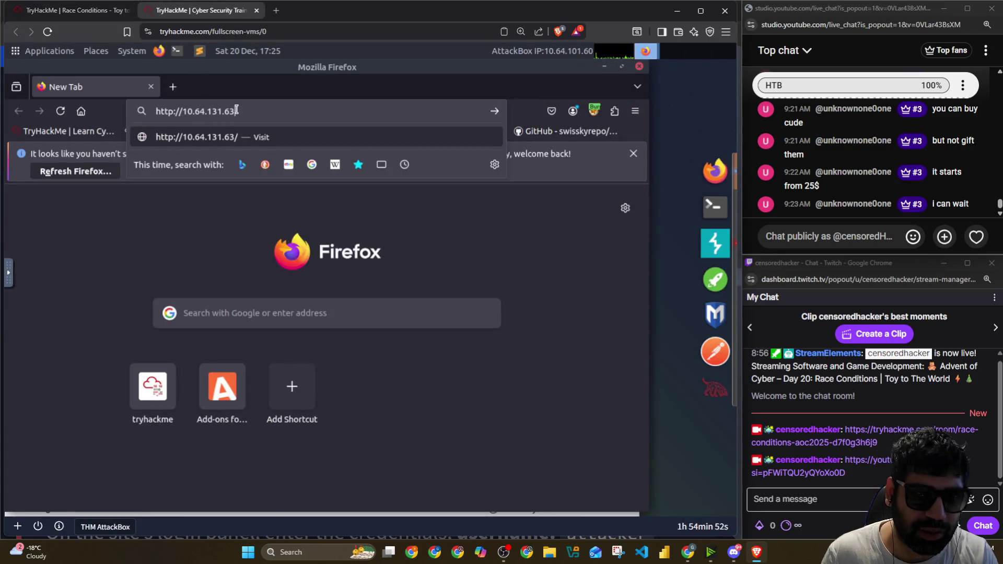
Step: Load the target site, dismiss the refresh-Firefox notification and bring Burp Suite forward
key(Return)
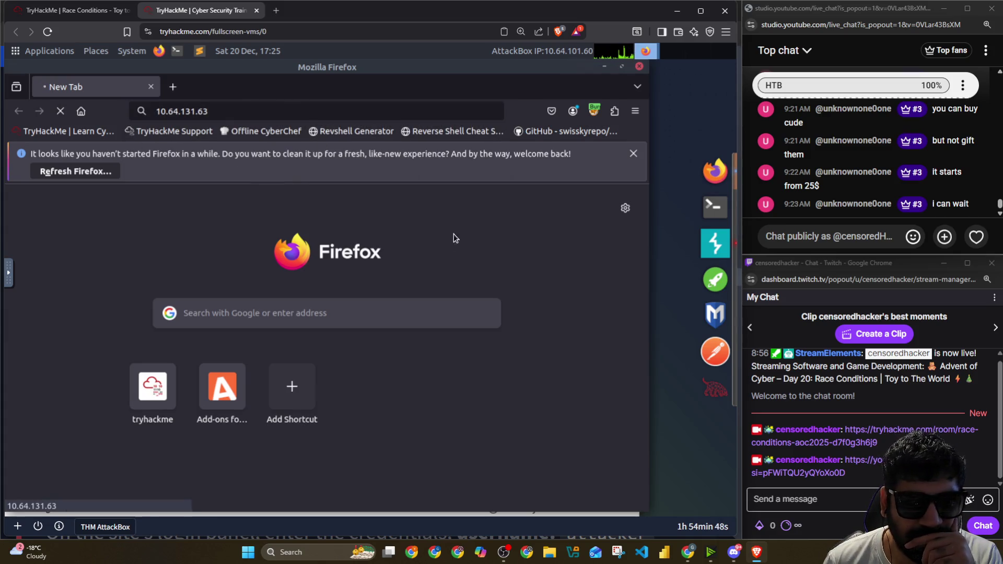
click(634, 153)
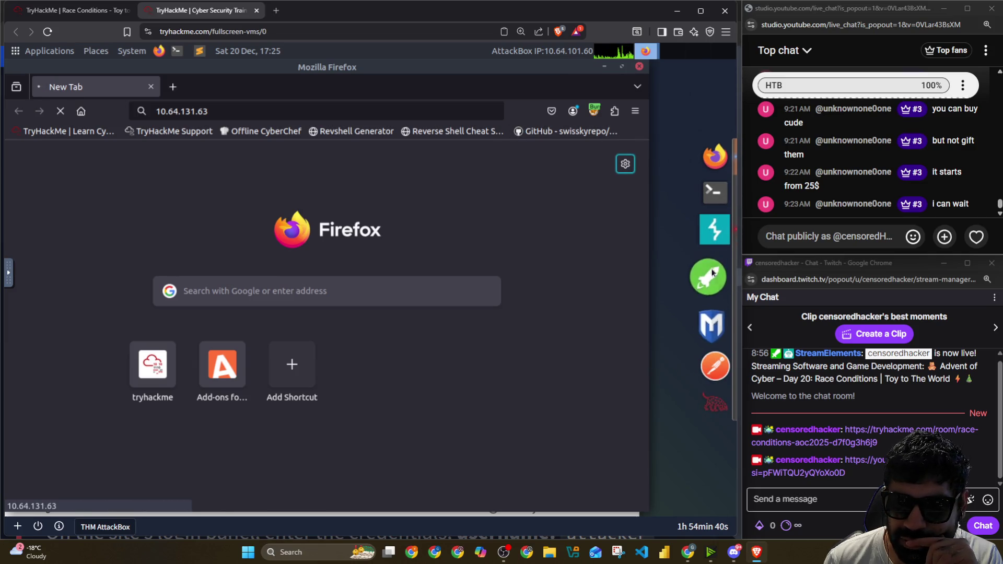
click(716, 229)
Step: Turn request interception off in Burp Proxy so the TBFC Shop login page loads in Firefox
click(141, 96)
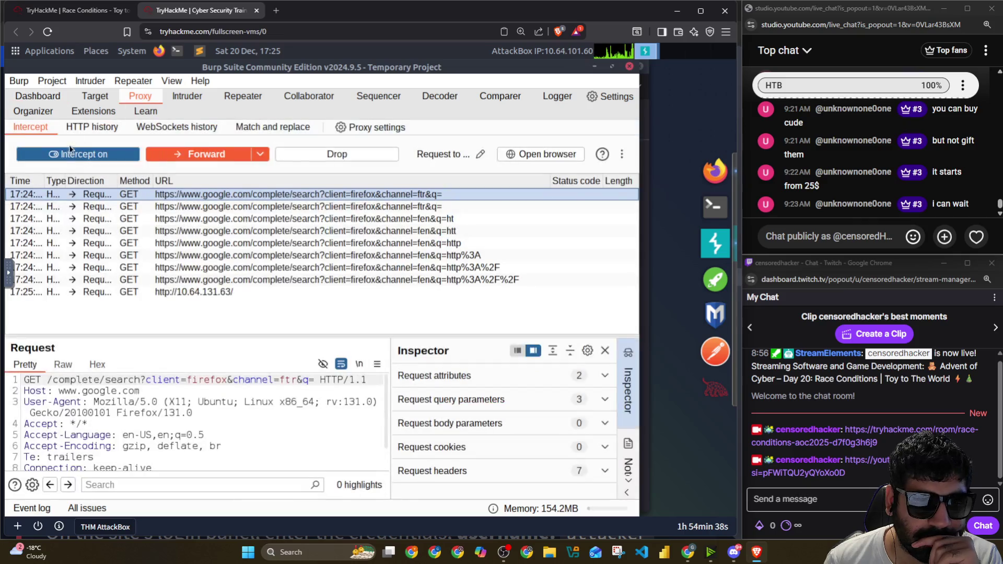
click(63, 157)
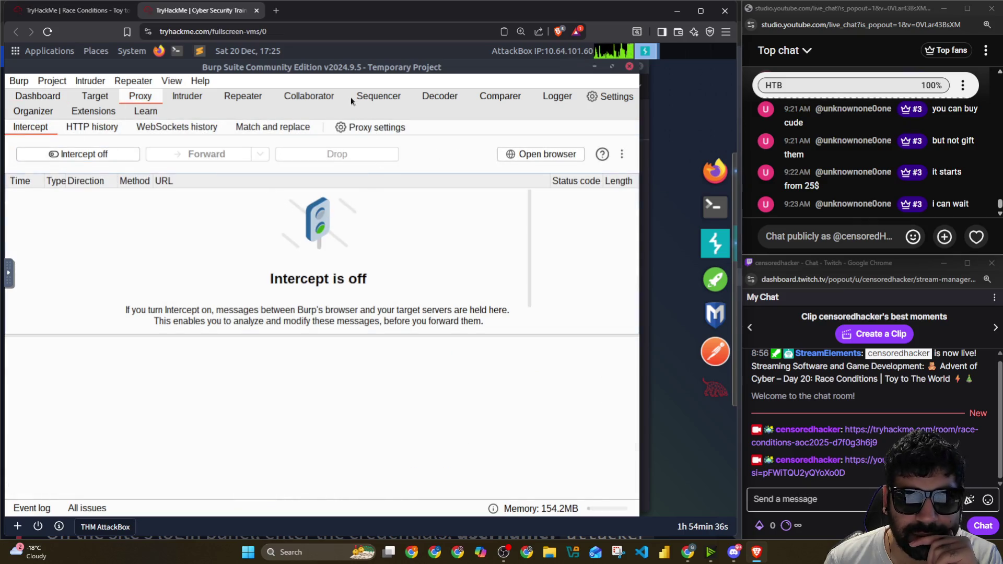
click(715, 171)
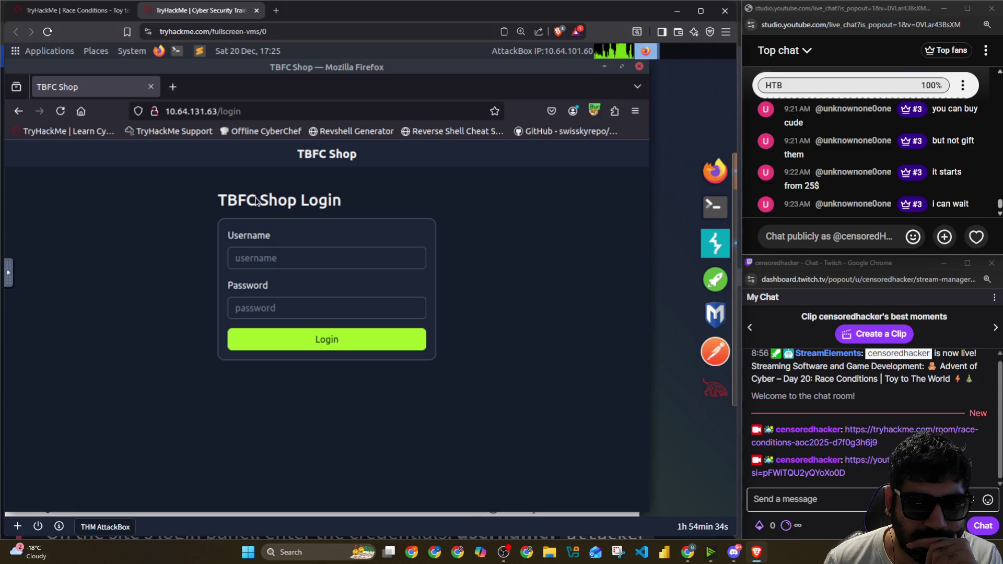
Step: Zoom the shop login page in and switch back to the TryHackMe Race Conditions room window
click(283, 248)
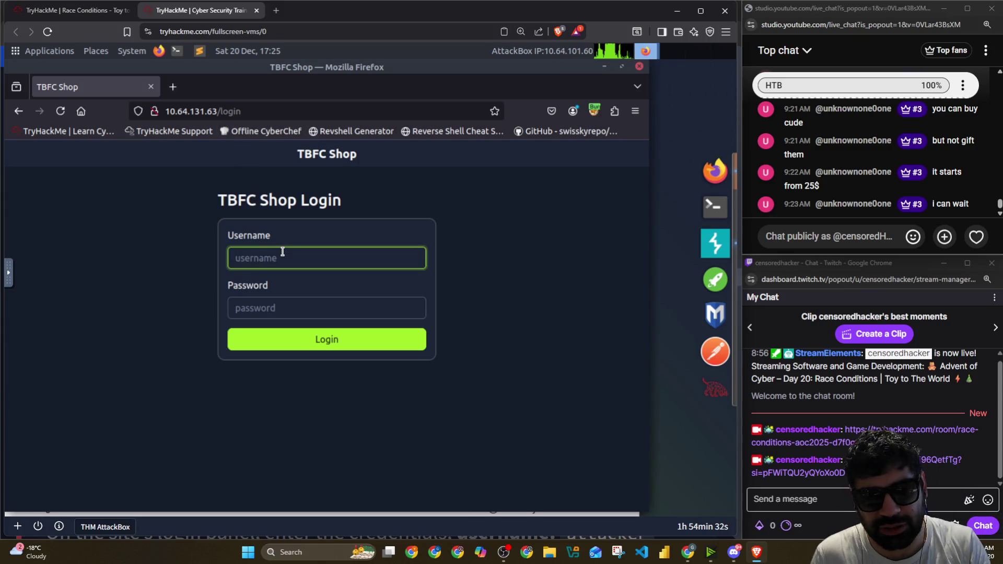
key(ctrl+plus)
key(alt+Tab)
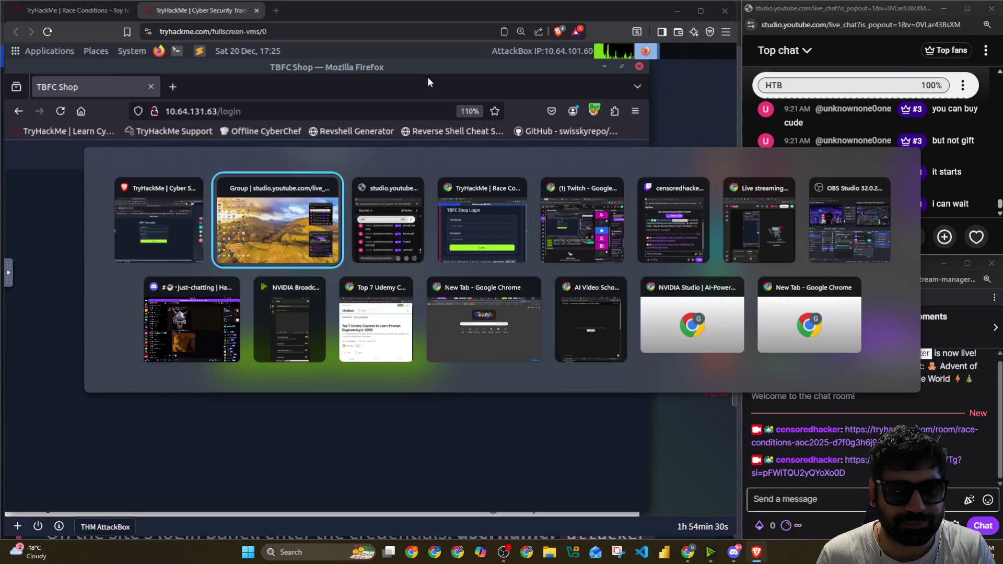
click(446, 228)
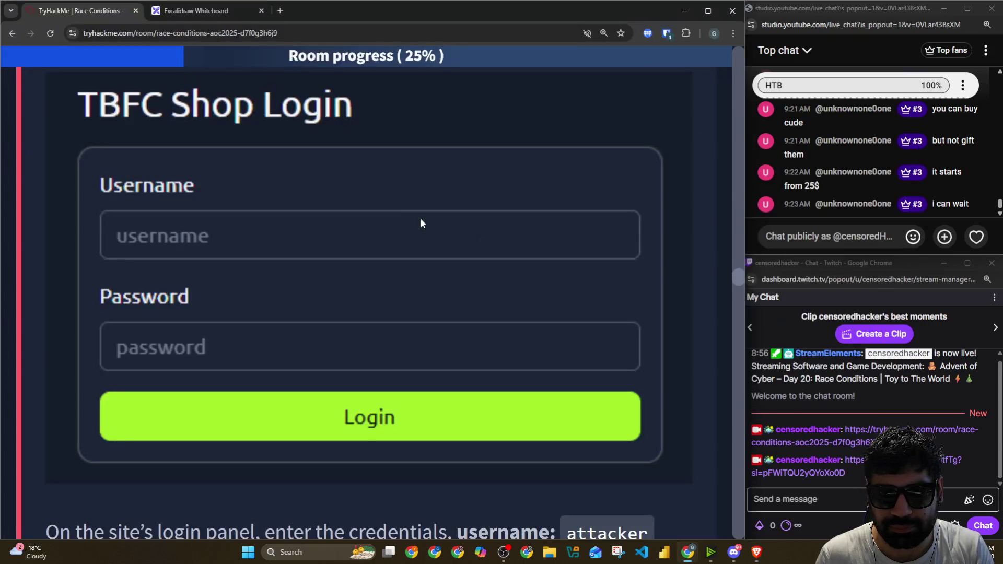
scroll(56, 133, up, 1)
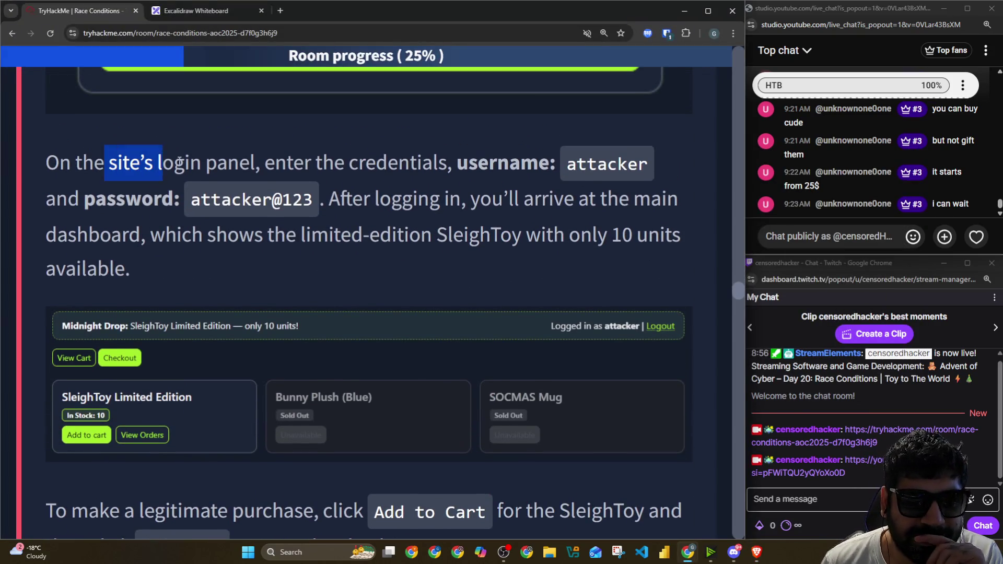
Step: Read the attacker login credentials and SleighToy 10-unit dashboard description, then return to the shop login
drag(106, 162, 571, 158)
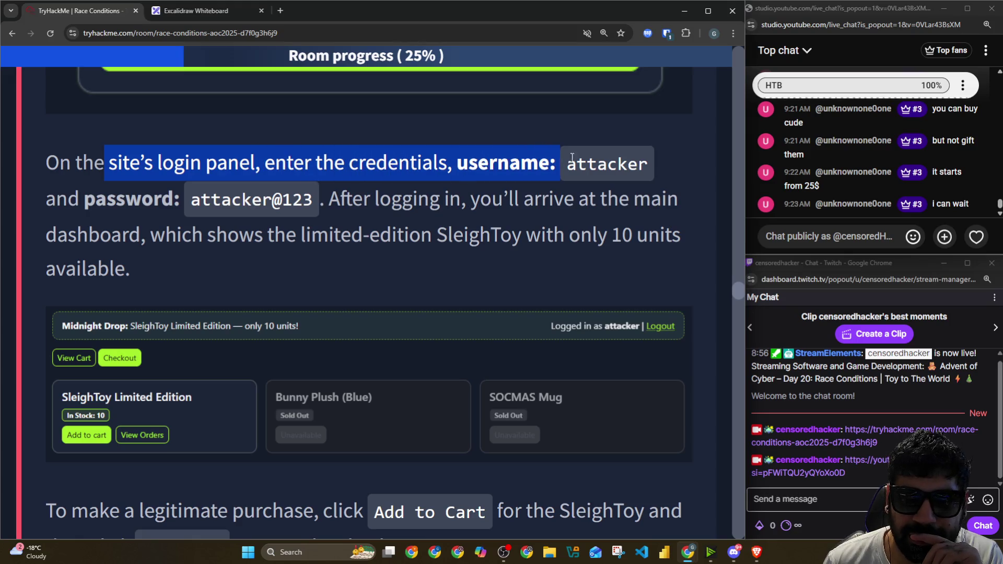
double_click(600, 165)
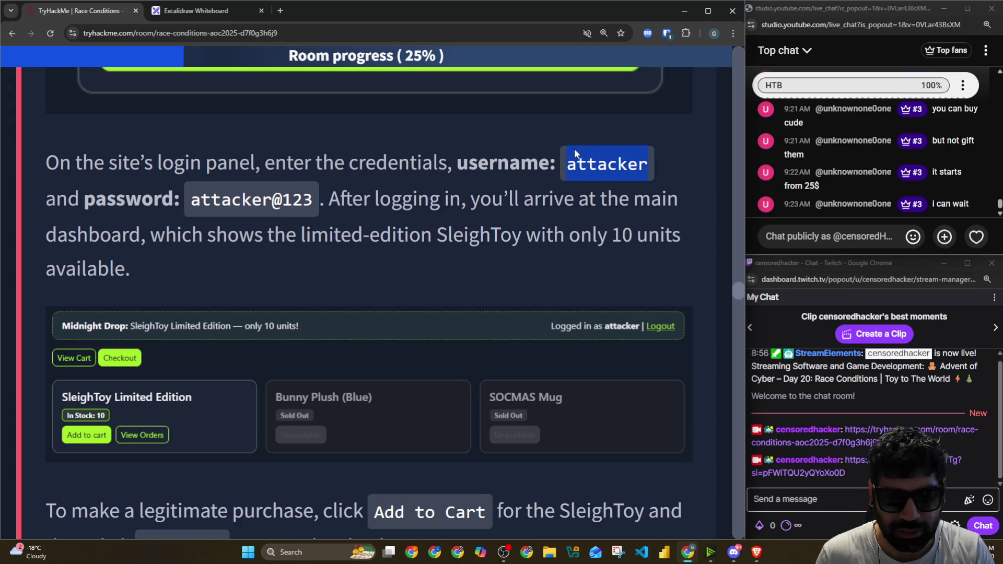
drag(338, 199, 650, 197)
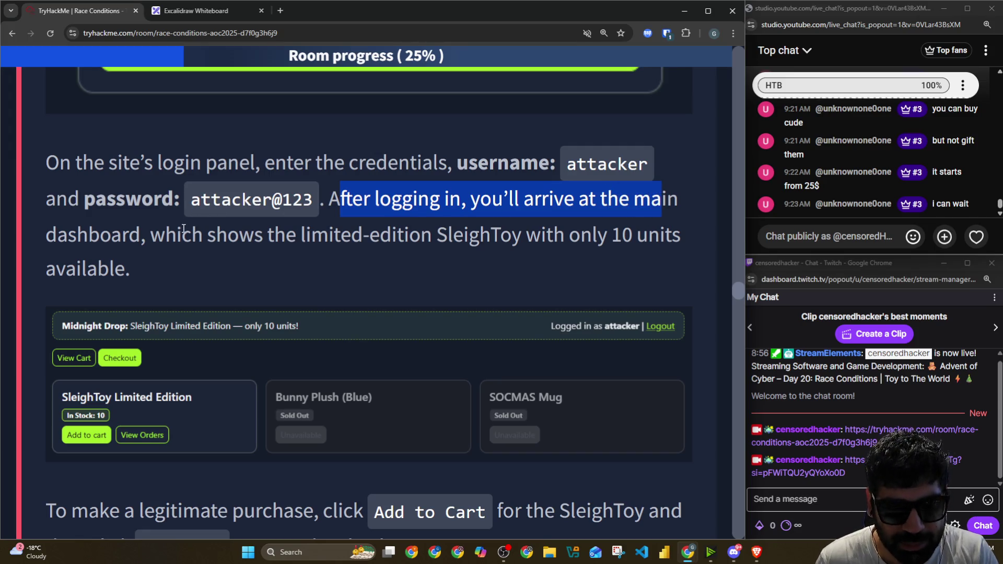
drag(180, 233, 489, 223)
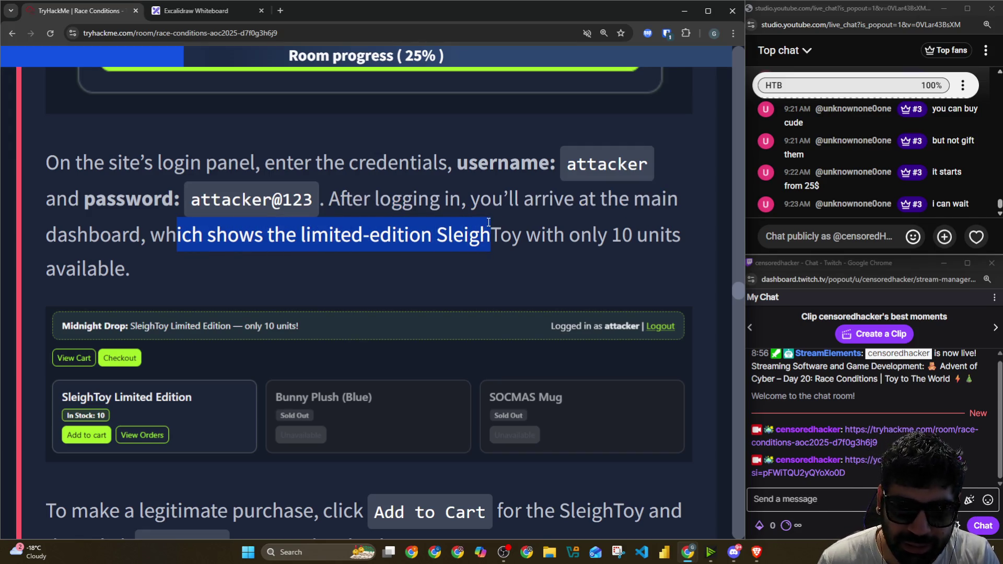
drag(488, 223, 660, 229)
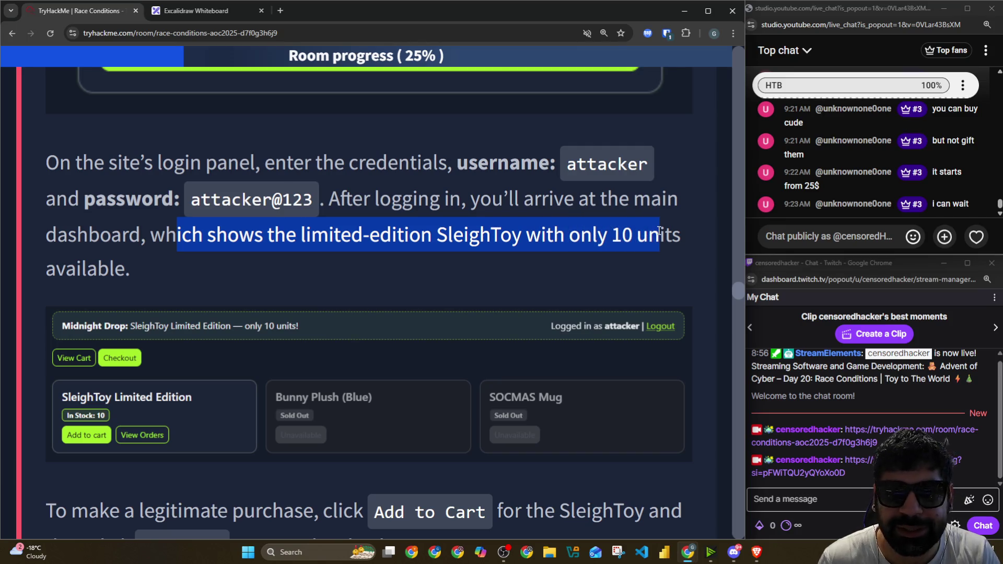
scroll(358, 223, down, 1)
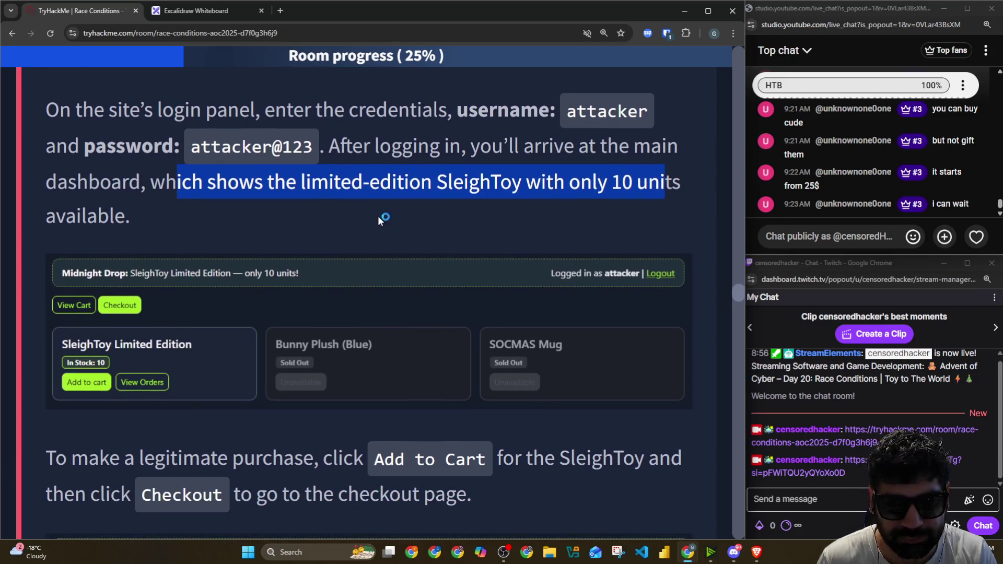
key(alt+Tab)
key(alt+v)
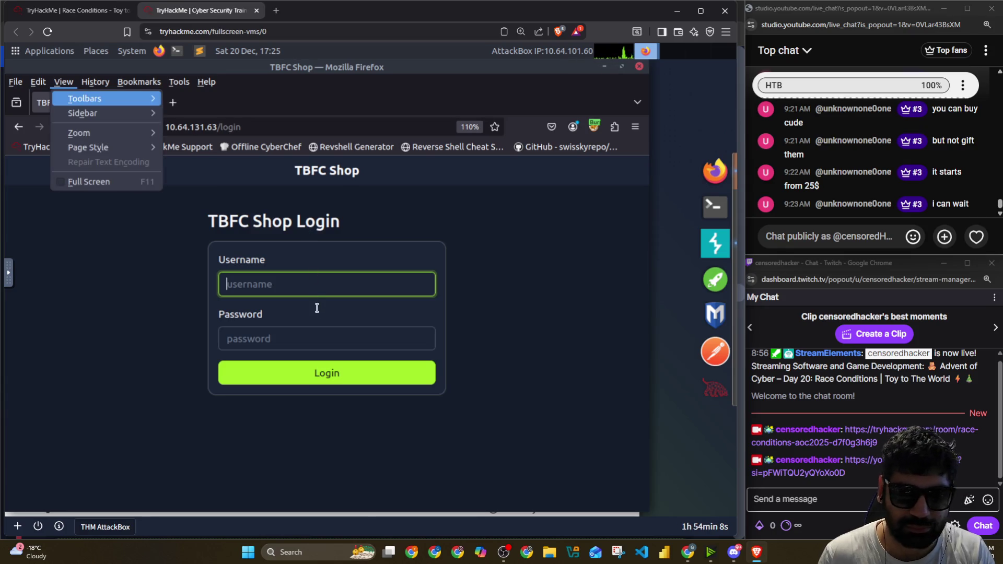
Step: Log into TBFC Shop as attacker and decline saving the password
key(Escape)
text(attacke)
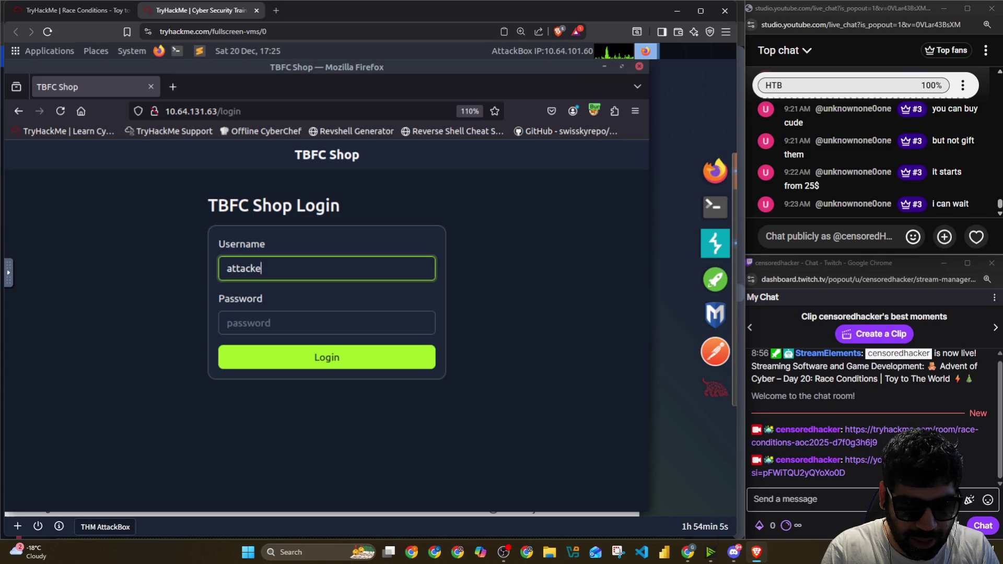
text(r)
key(Tab)
text(p)
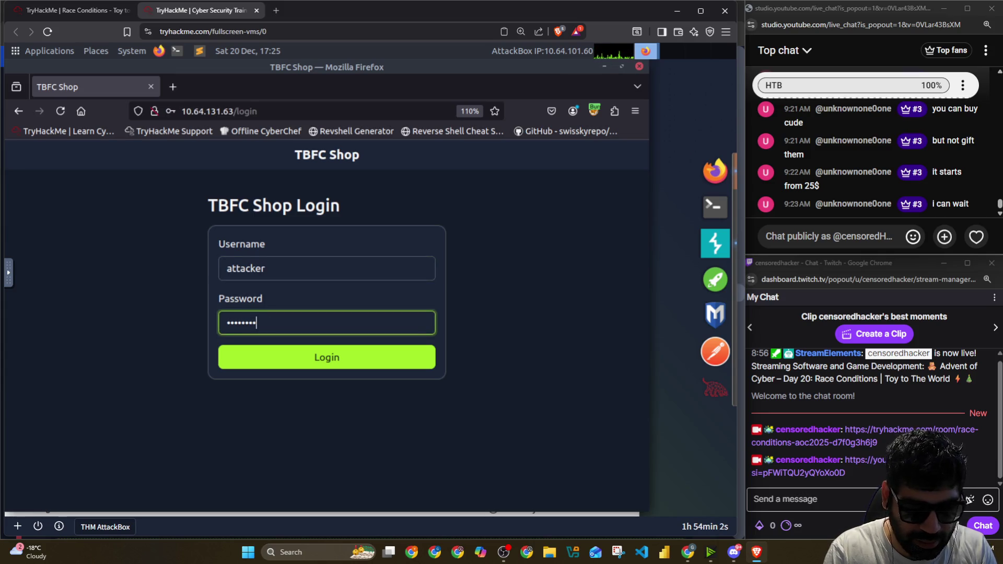
key(Return)
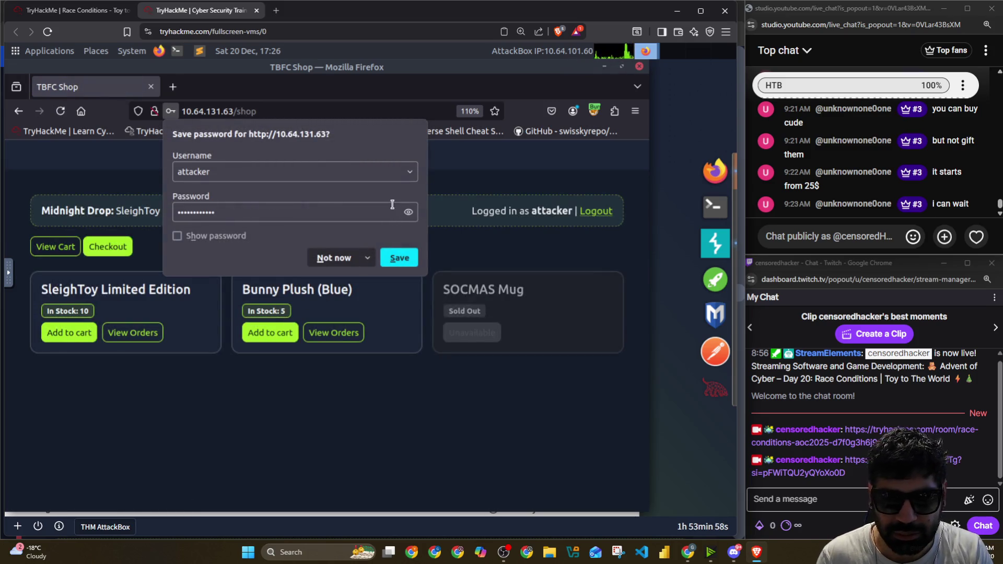
click(357, 260)
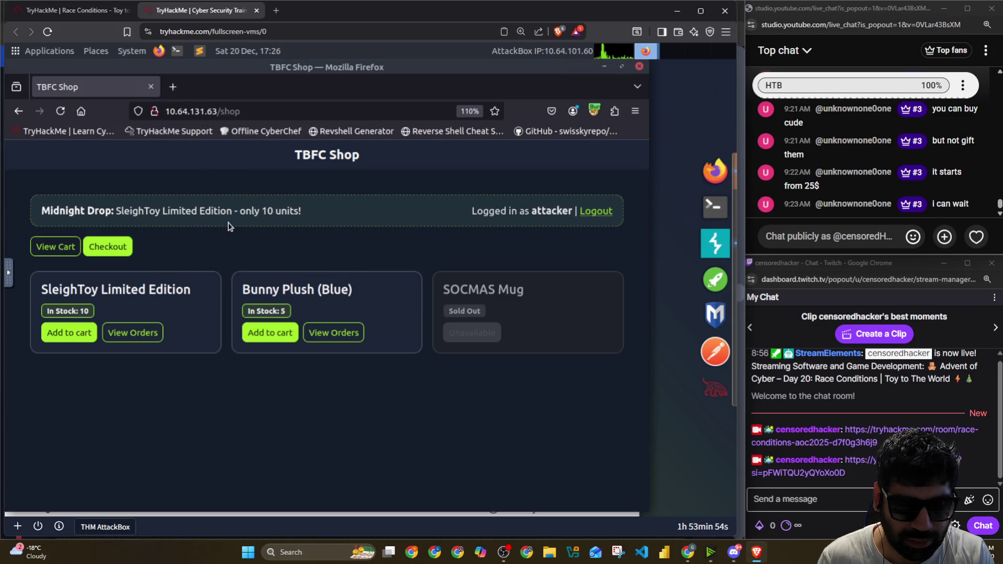
Step: Zoom the shop page, highlight the Midnight Drop banner and flip between the room and AttackBox windows
key(ctrl+plus)
drag(94, 217, 352, 219)
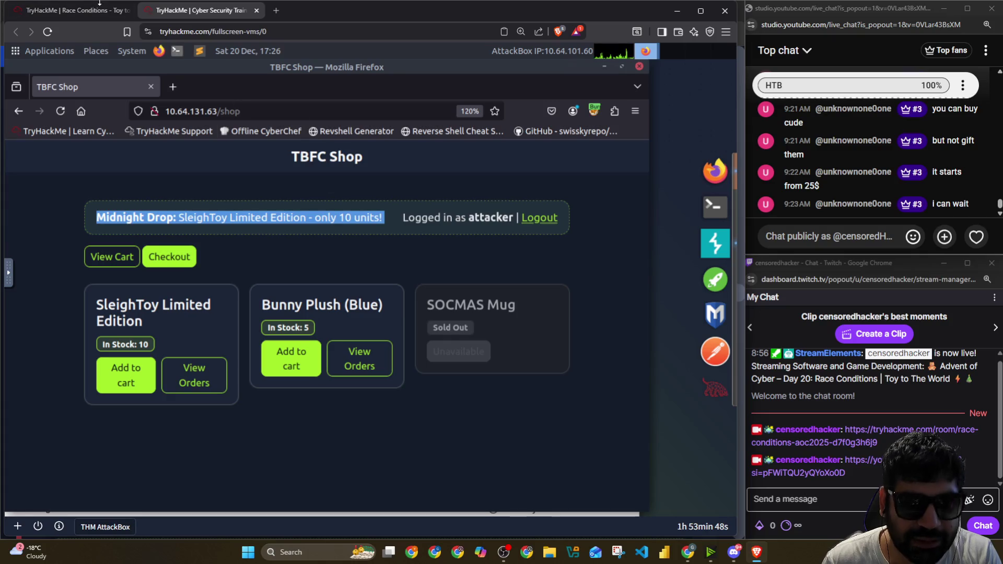
click(93, 10)
click(196, 11)
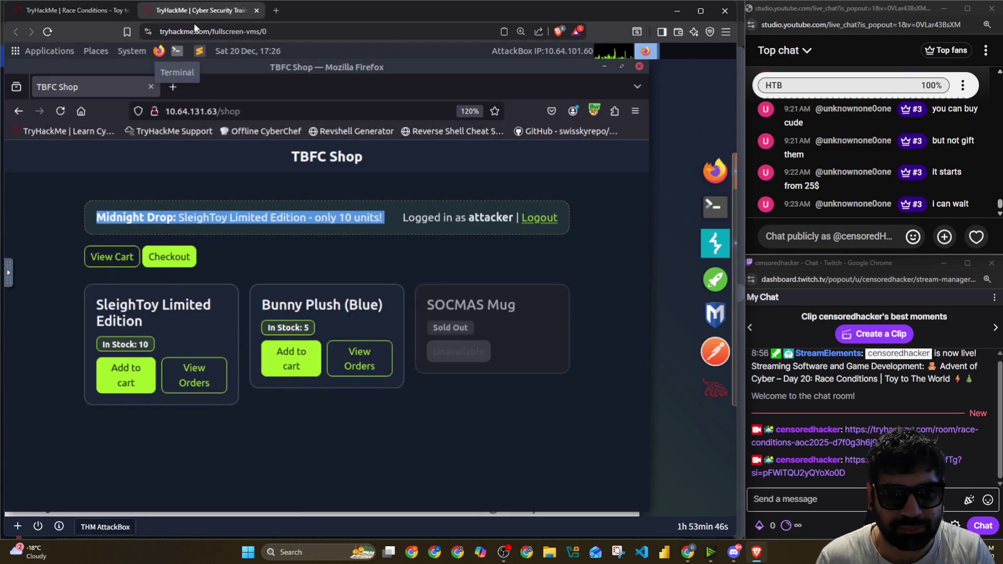
key(alt+Tab)
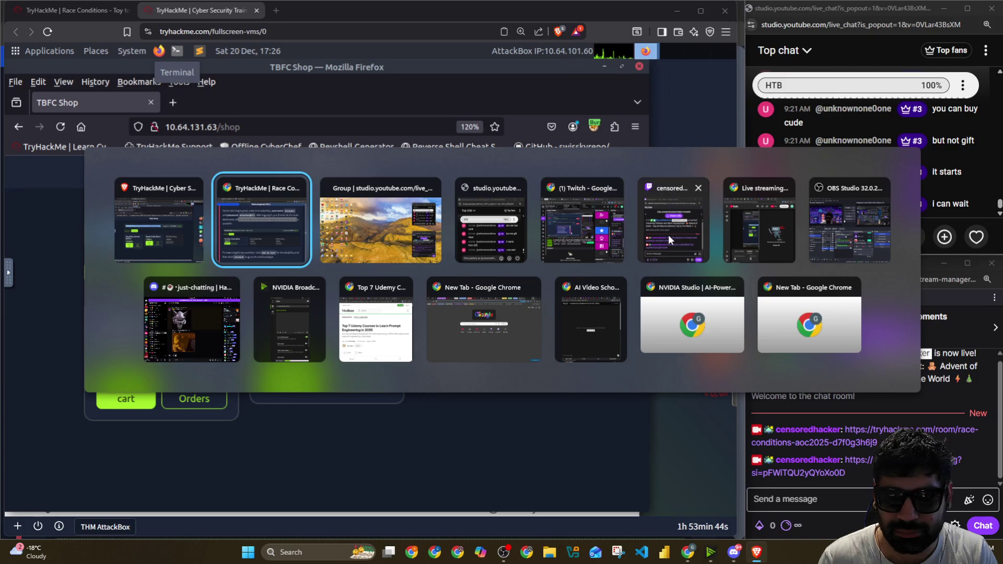
Step: Bring the room window forward and highlight the Add to Cart and go-to-checkout instructions
click(279, 256)
scroll(181, 176, down, 1)
scroll(167, 153, down, 2)
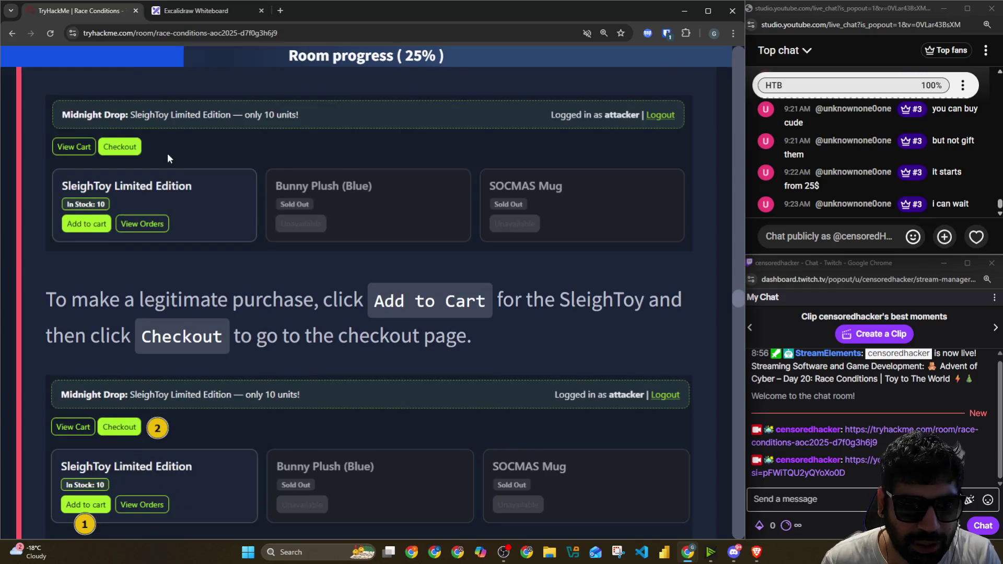
scroll(168, 153, down, 2)
scroll(143, 142, up, 1)
drag(88, 194, 417, 195)
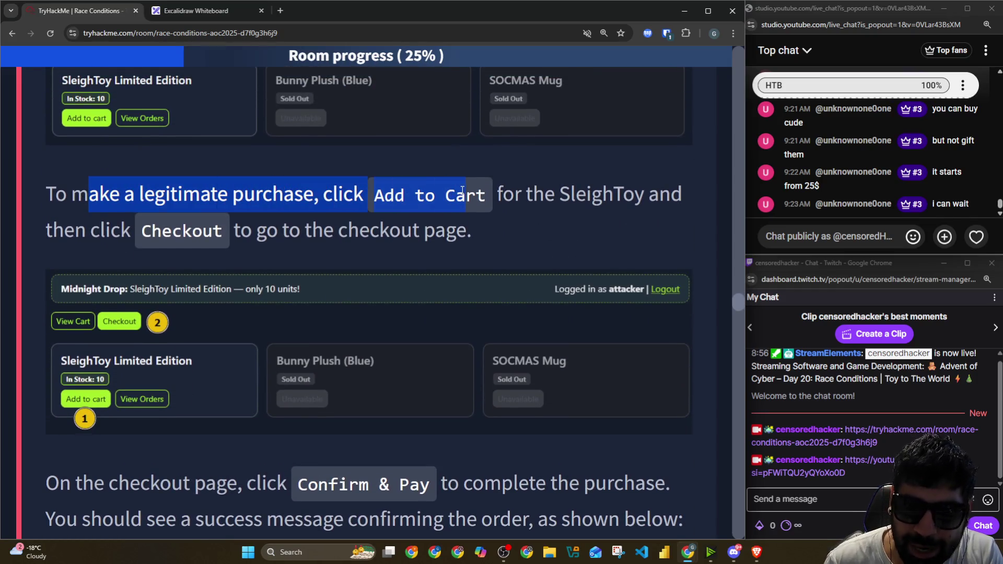
drag(510, 194, 692, 201)
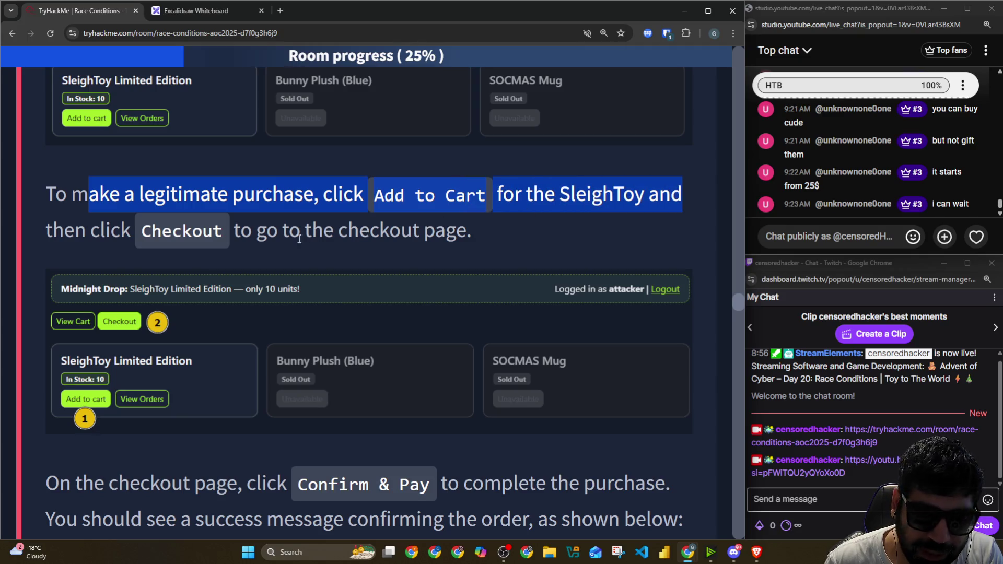
mouse_move(156, 245)
mouse_down()
mouse_move(279, 231)
mouse_move(469, 231)
mouse_up()
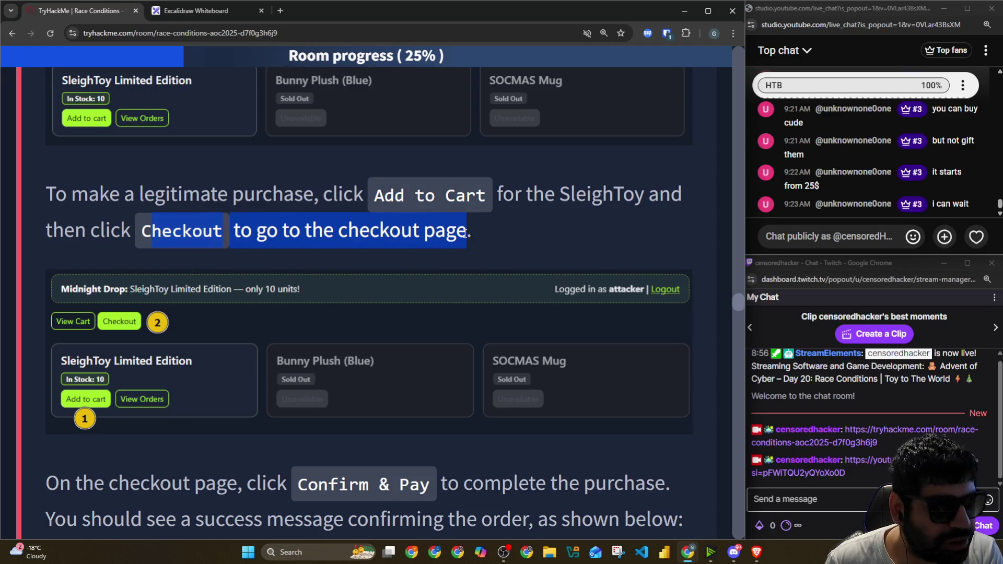
scroll(315, 223, down, 2)
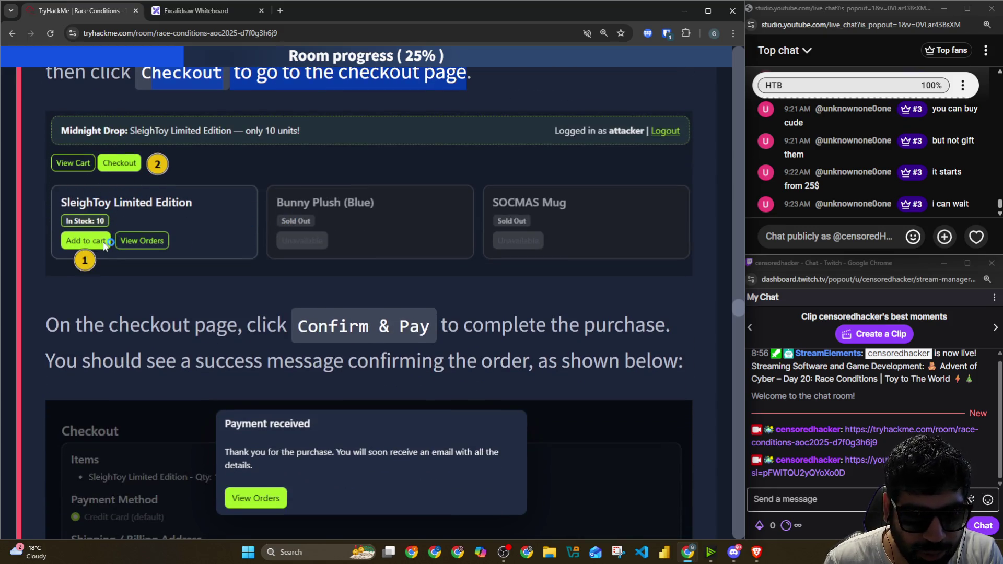
scroll(129, 175, down, 1)
scroll(128, 178, down, 1)
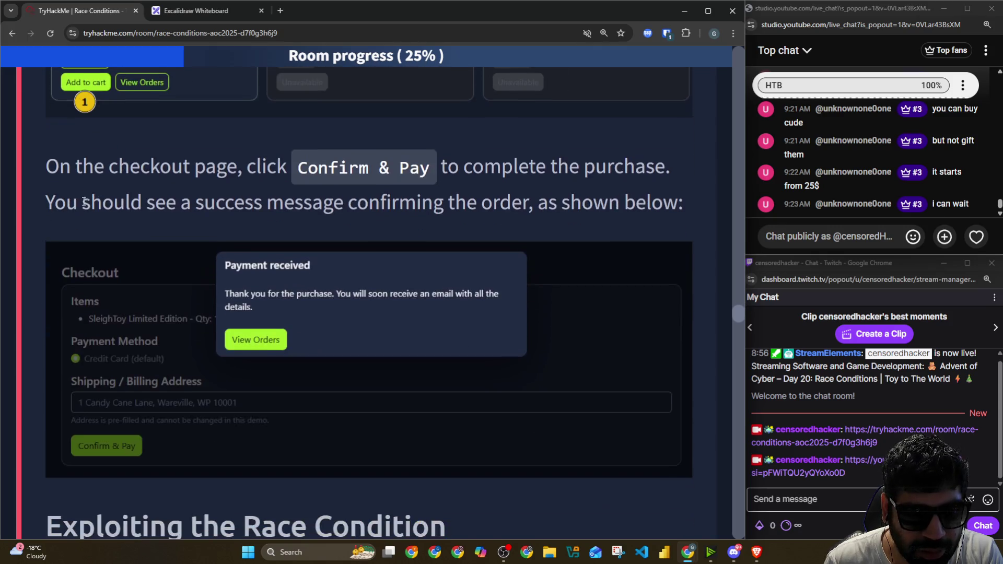
Step: Highlight the Confirm & Pay and success-message instructions, then switch to the AttackBox shop
drag(51, 186, 441, 169)
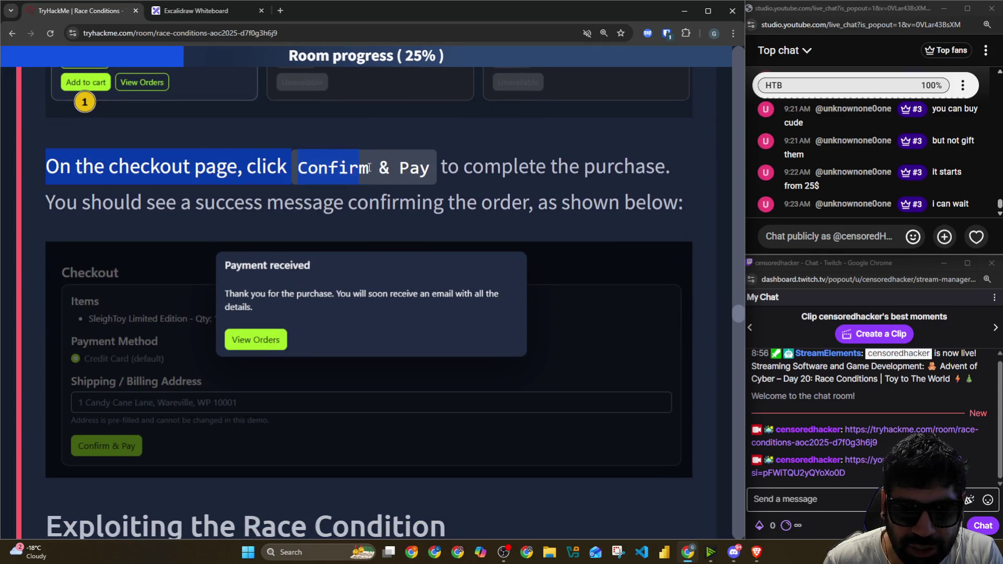
drag(441, 168, 646, 166)
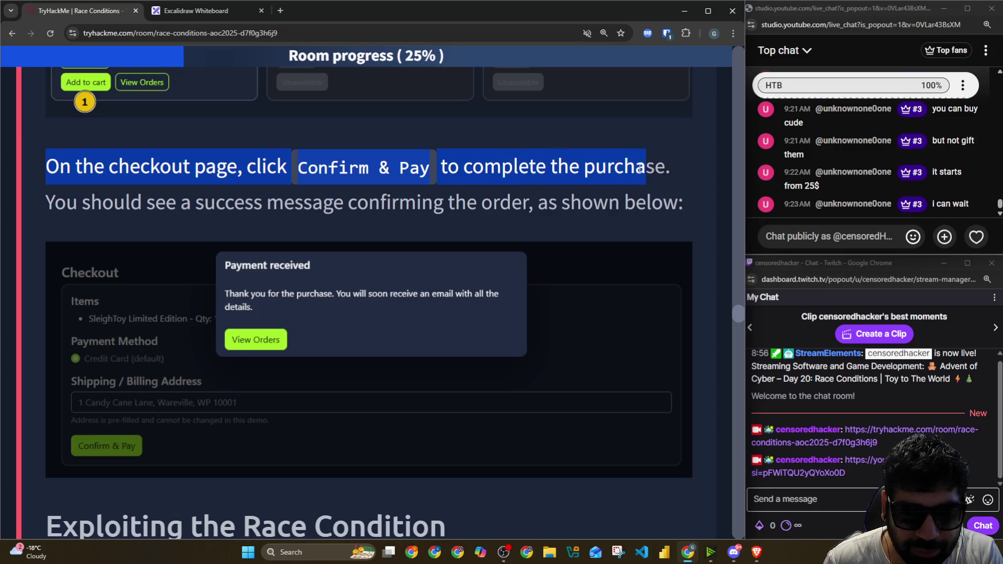
mouse_move(63, 205)
mouse_down()
mouse_move(468, 209)
mouse_move(511, 196)
mouse_move(679, 204)
mouse_up()
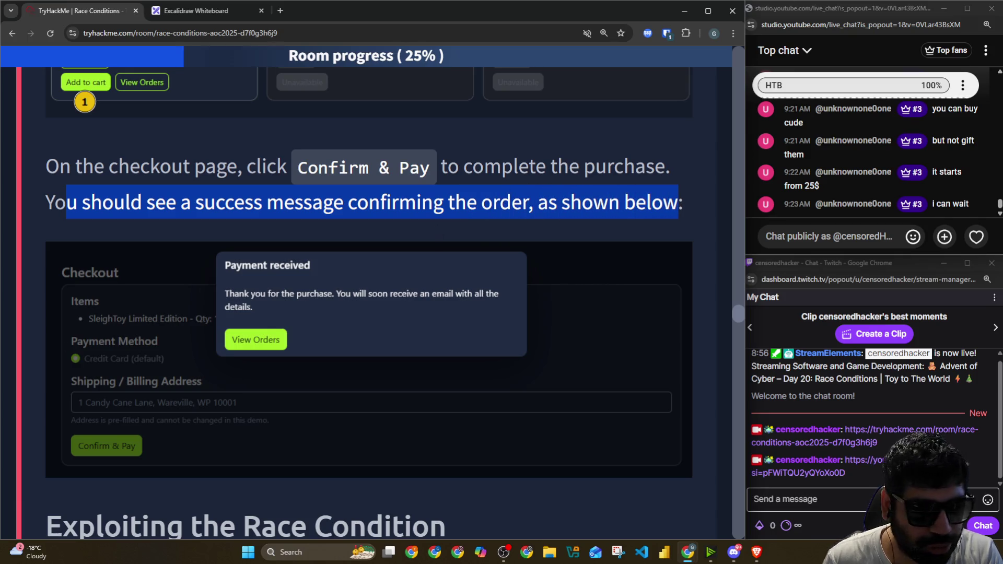
key(alt+Tab)
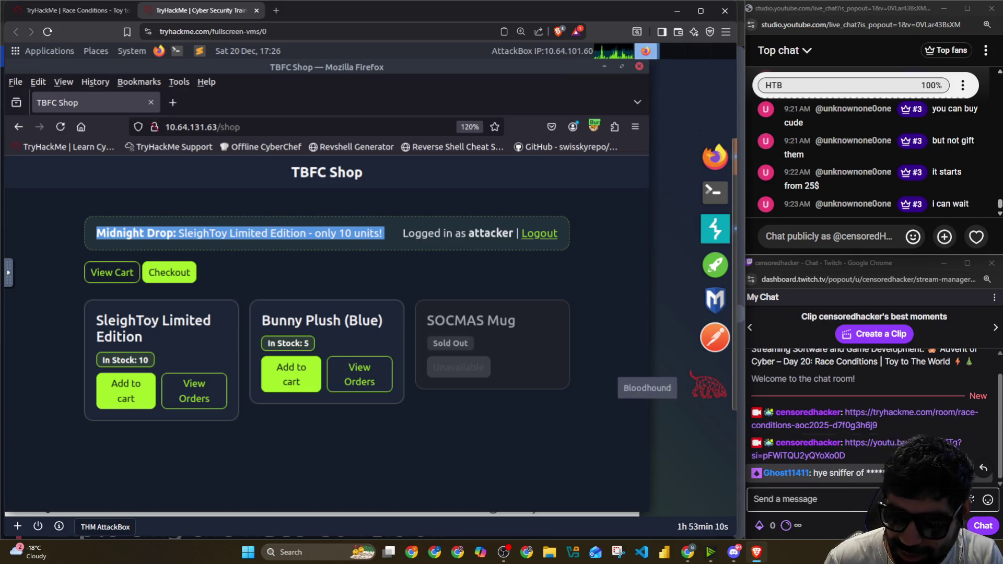
Step: Reposition the Twitch and YouTube chat windows and clear the banner highlight in the shop
click(873, 261)
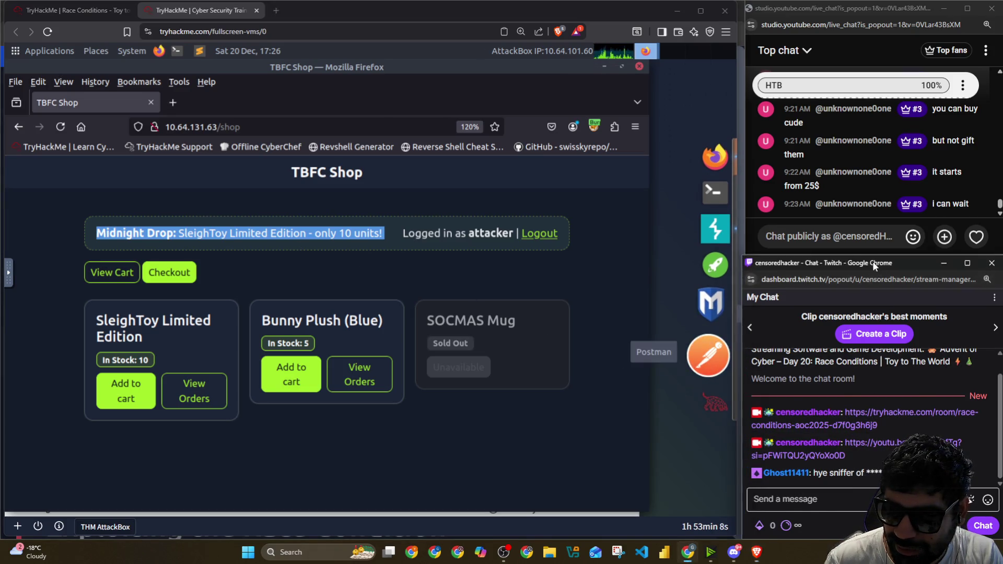
drag(873, 261, 839, 39)
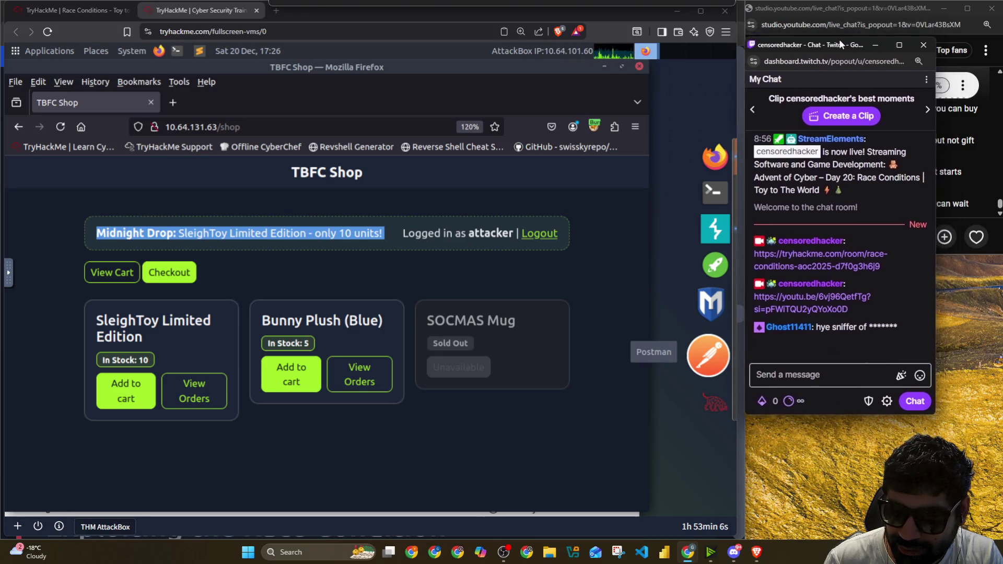
drag(839, 40, 839, 72)
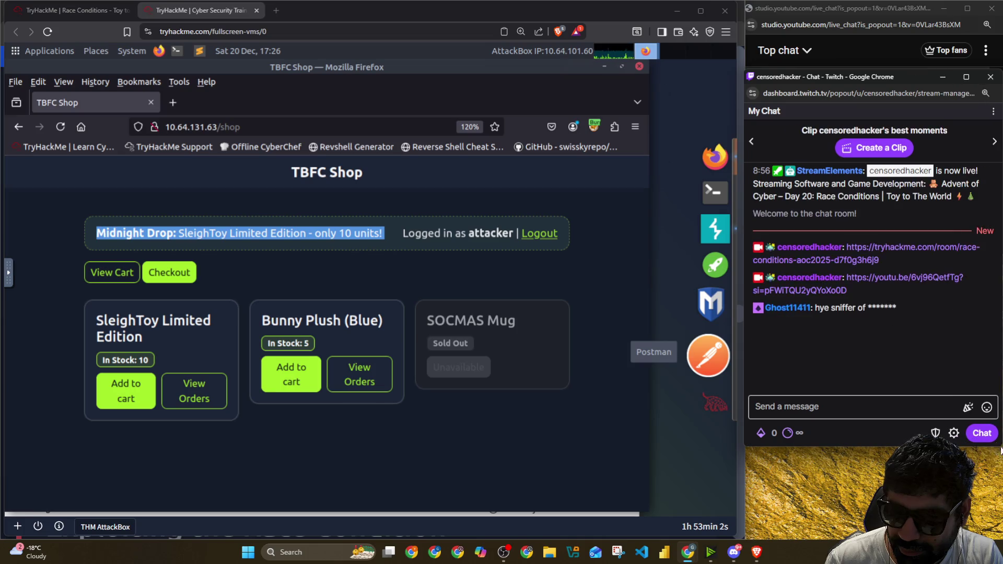
click(830, 15)
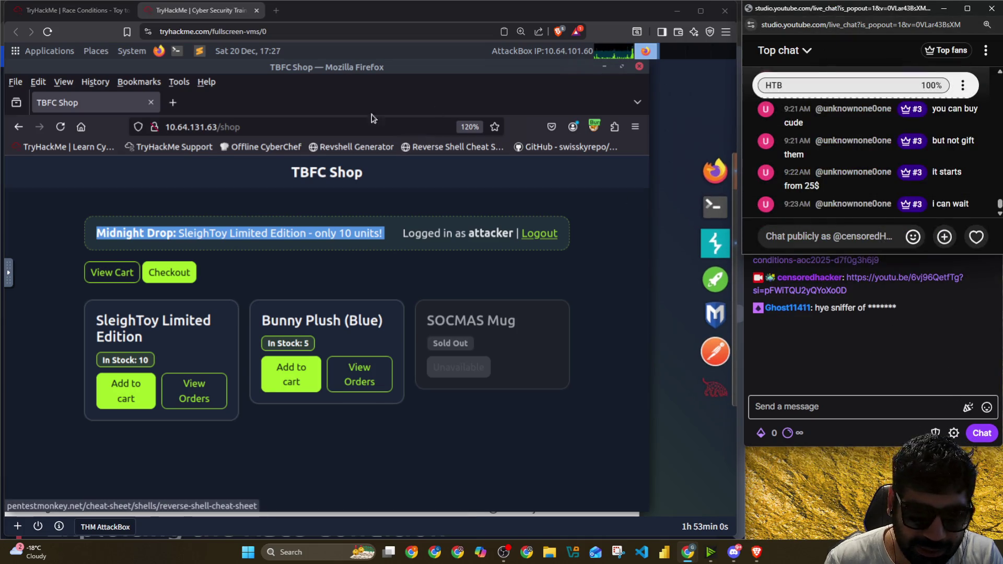
click(236, 269)
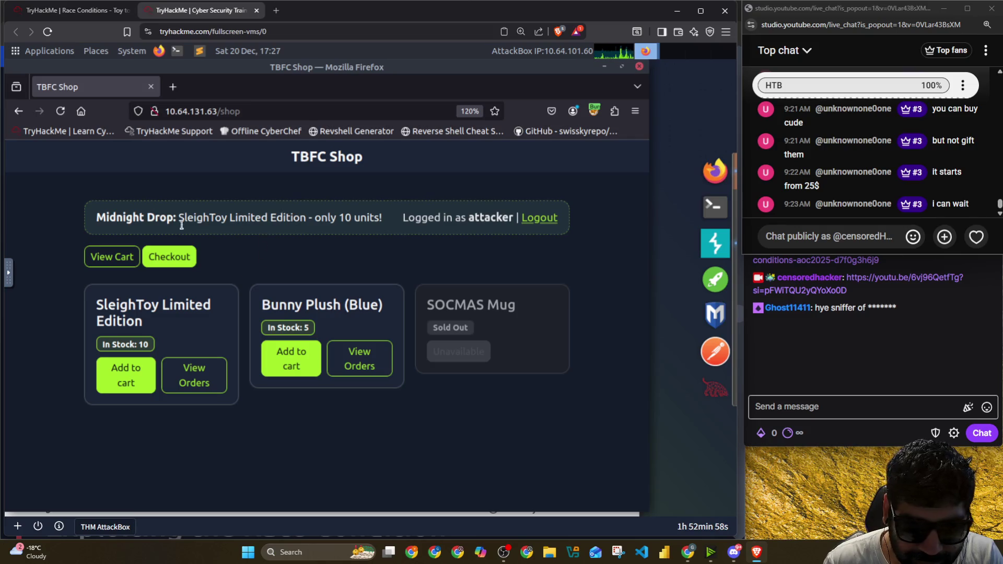
Step: Add one SleighToy Limited Edition to the cart, check out and Confirm & Pay
click(125, 266)
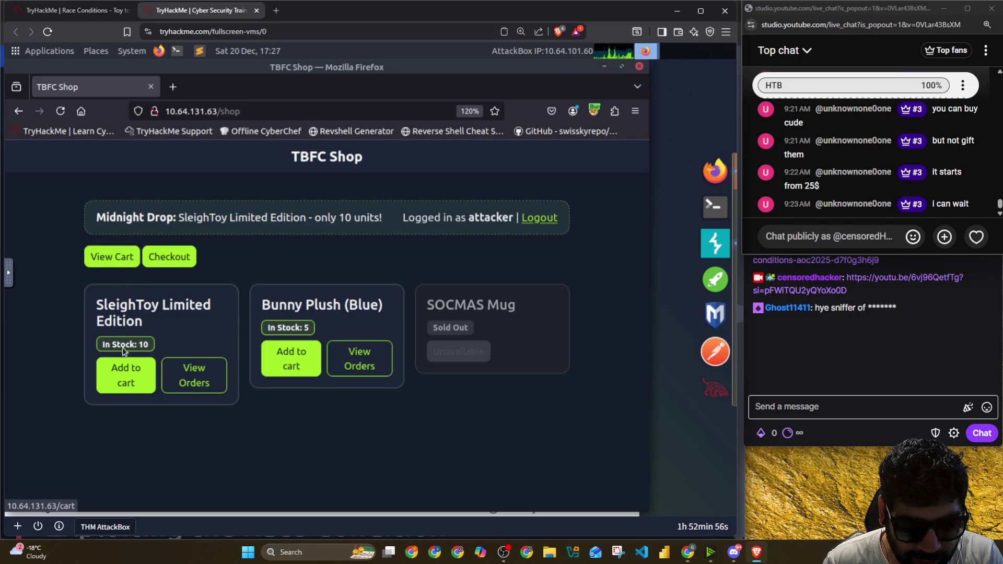
click(123, 380)
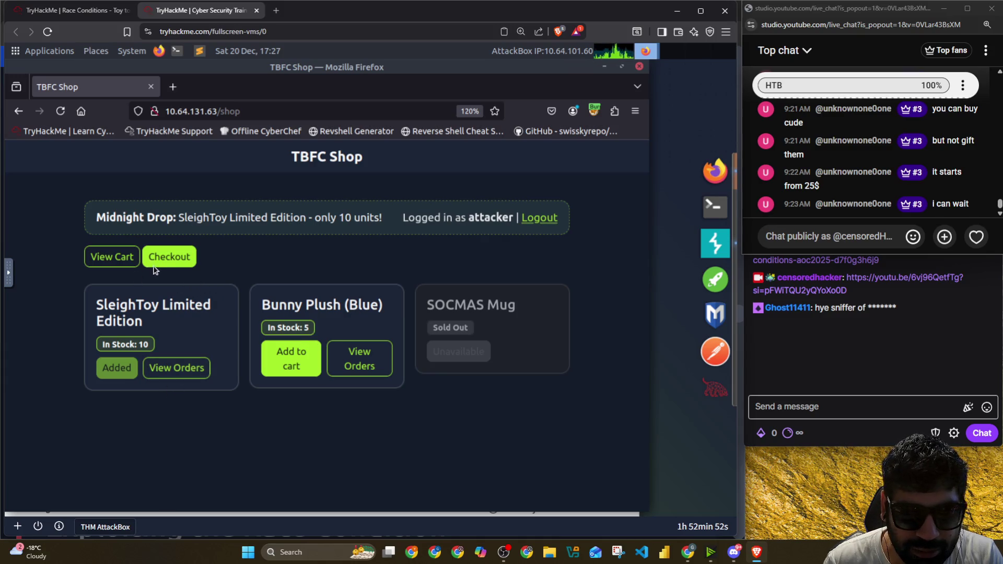
click(170, 258)
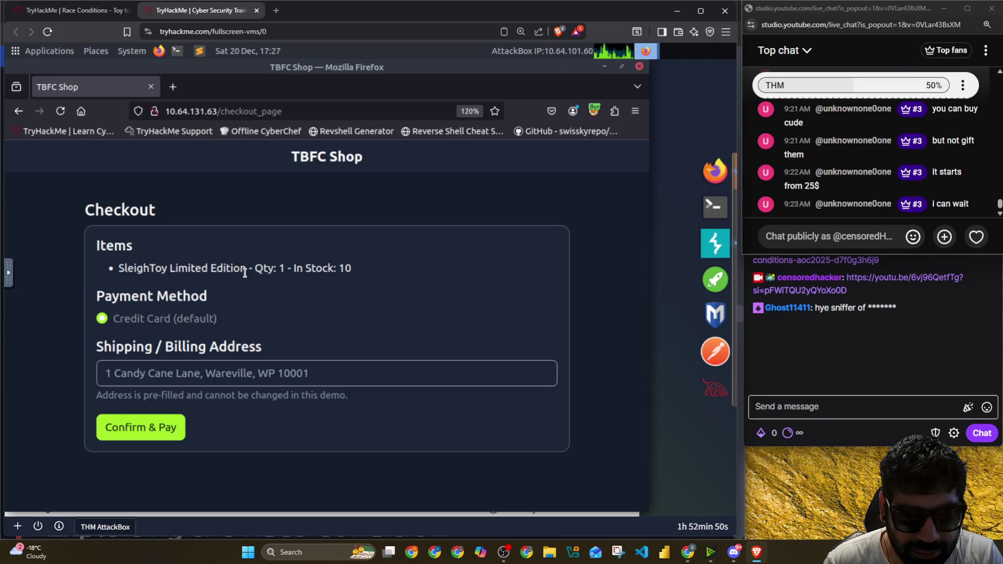
click(152, 426)
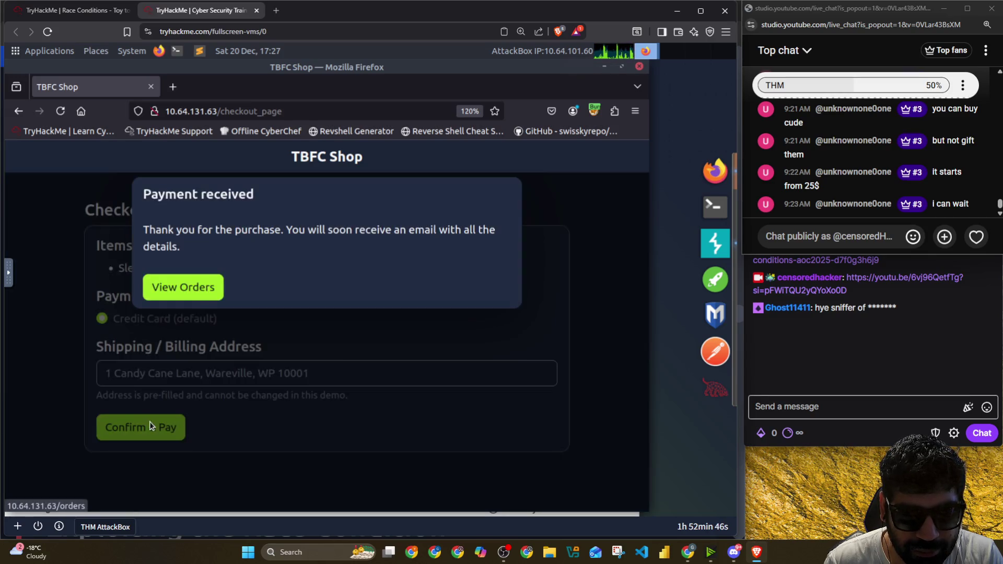
Step: View the orders list showing the SleighToy order with stock 10 to 9, then switch to the room tab
drag(174, 237, 474, 230)
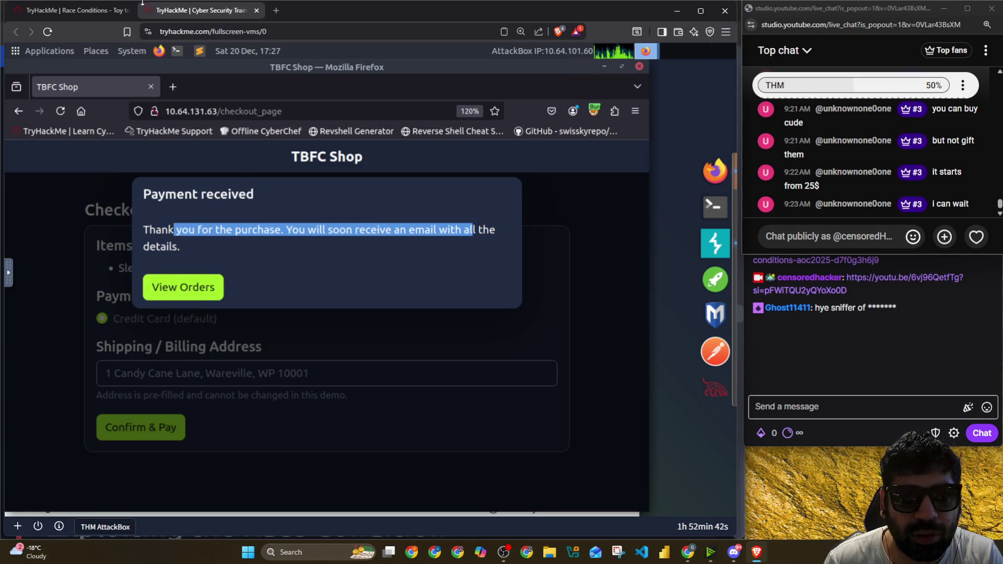
click(176, 292)
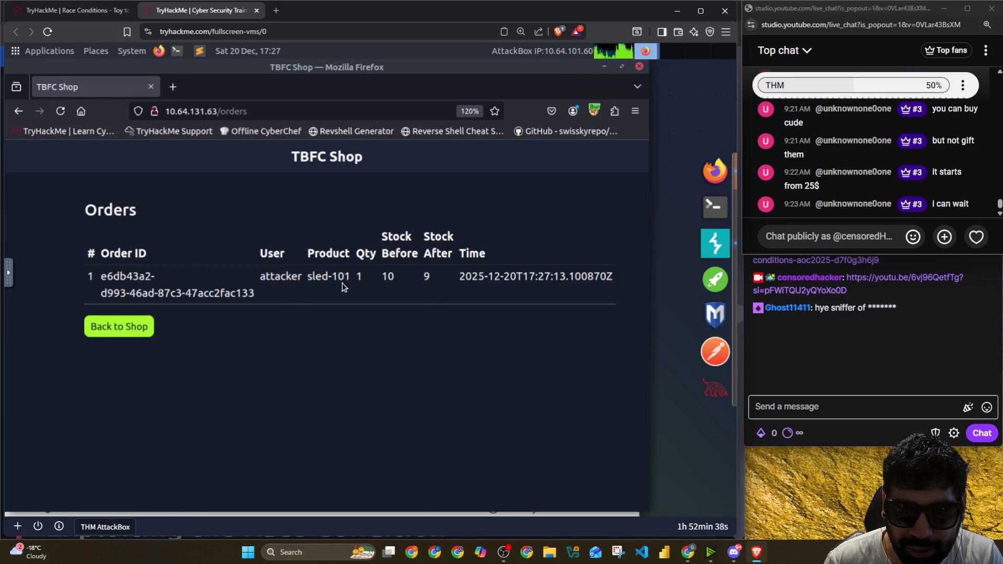
drag(270, 276, 577, 272)
click(62, 11)
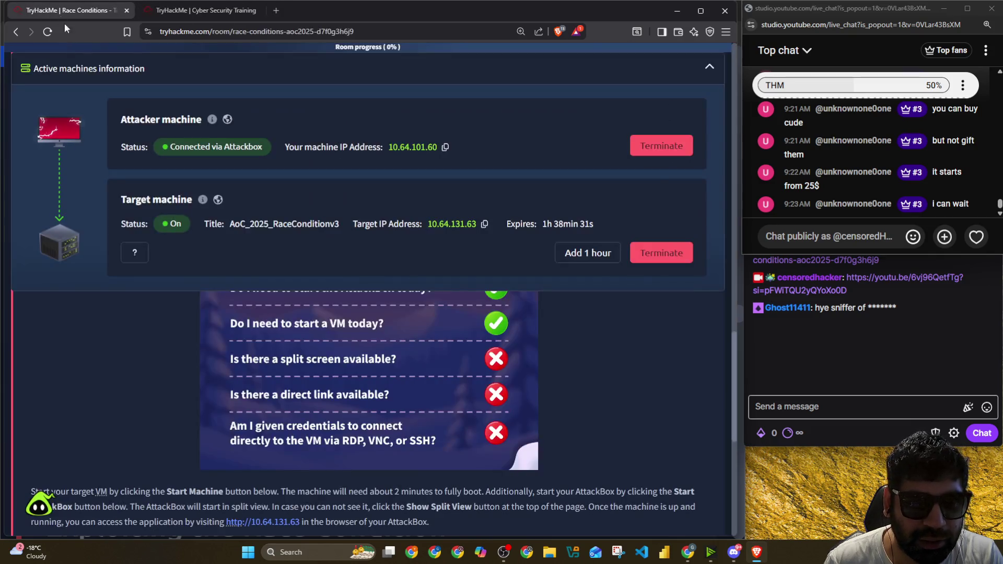
Step: Bring the room instructions window forward and briefly enlarge the shop screenshot
click(203, 4)
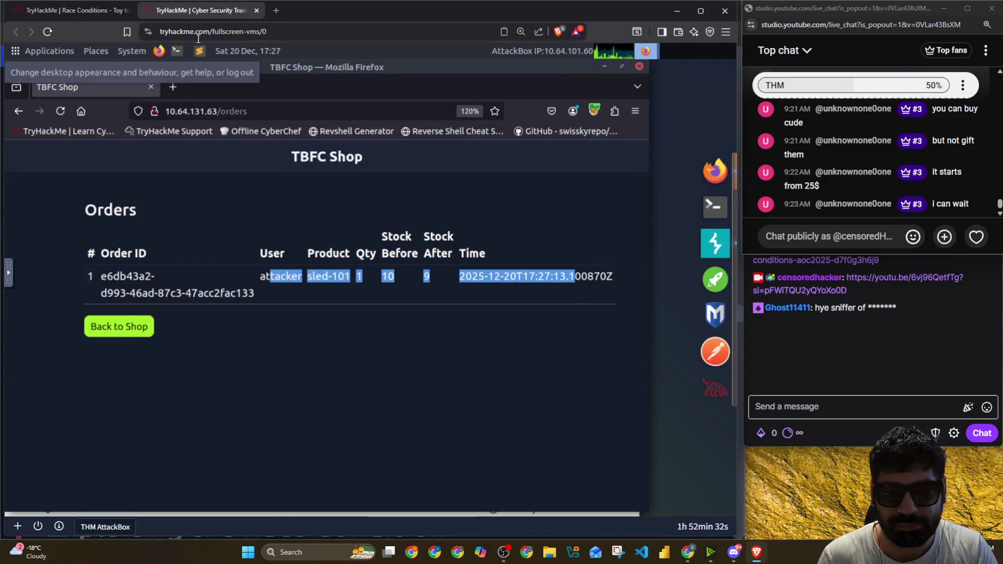
key(alt+Tab)
click(478, 220)
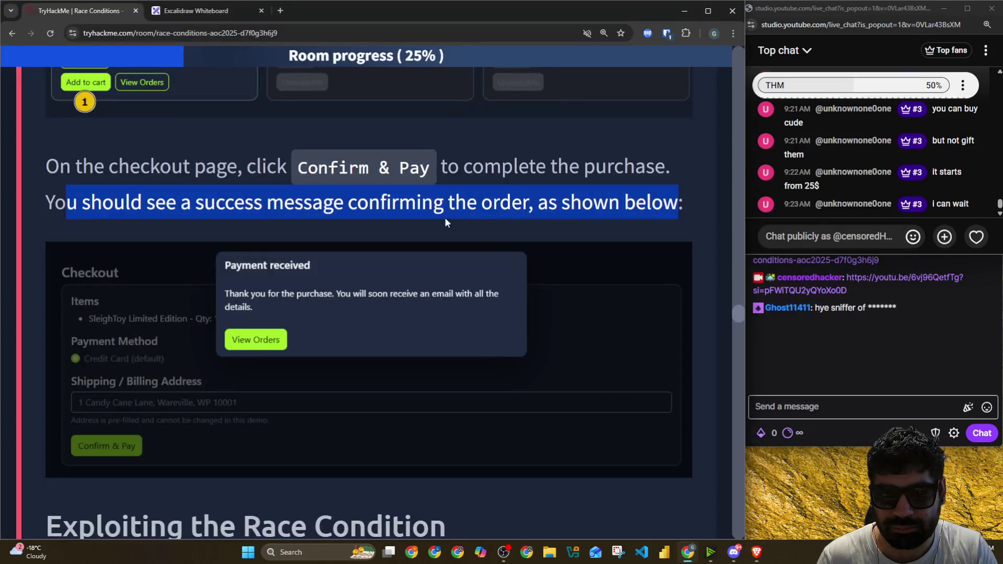
click(192, 118)
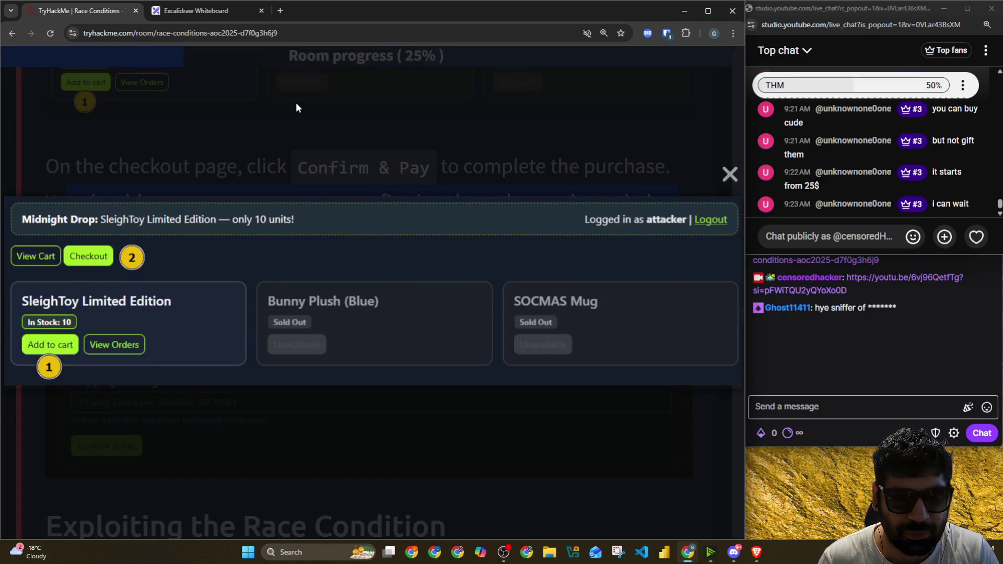
click(295, 105)
scroll(213, 136, down, 5)
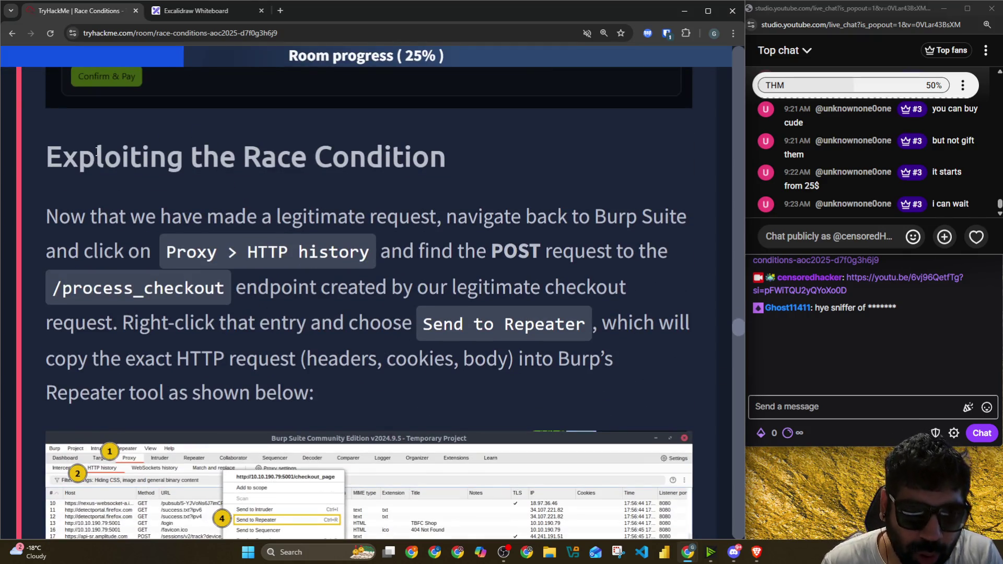
Step: Read the Exploiting the Race Condition steps on finding the /process_checkout POST and sending it to Repeater
drag(96, 157, 447, 157)
mouse_move(160, 216)
mouse_down()
mouse_move(421, 203)
mouse_move(643, 216)
mouse_up()
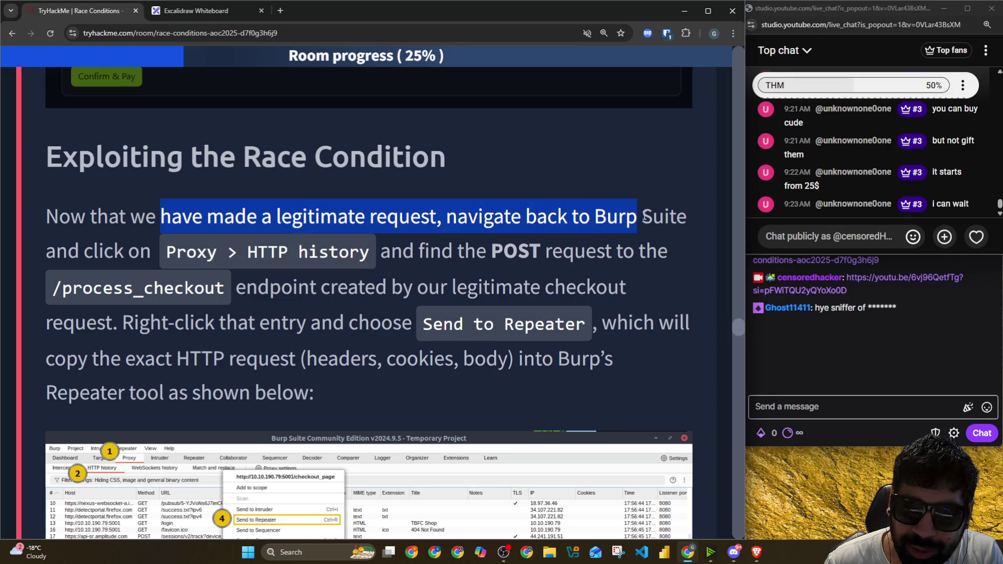
click(186, 250)
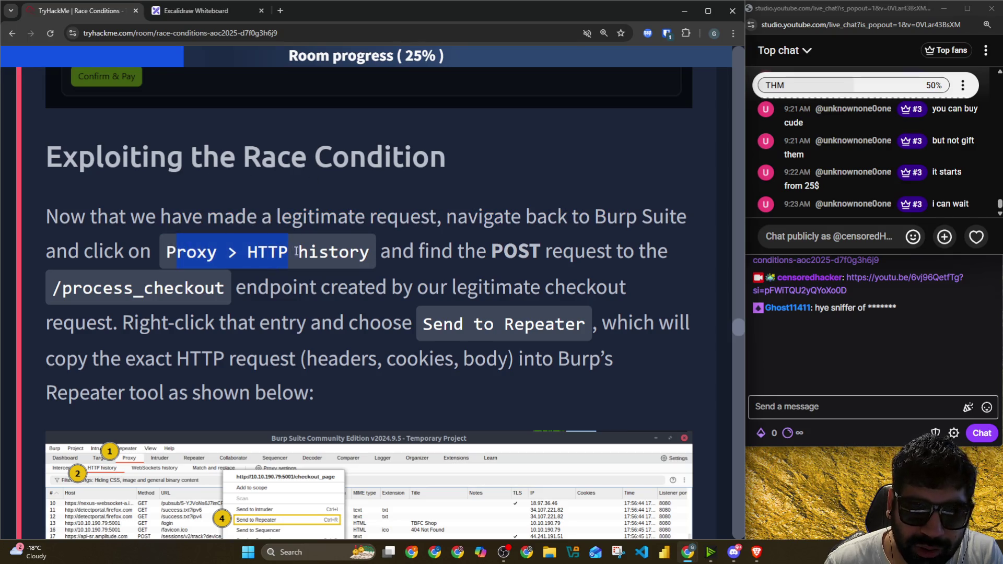
drag(415, 257, 650, 250)
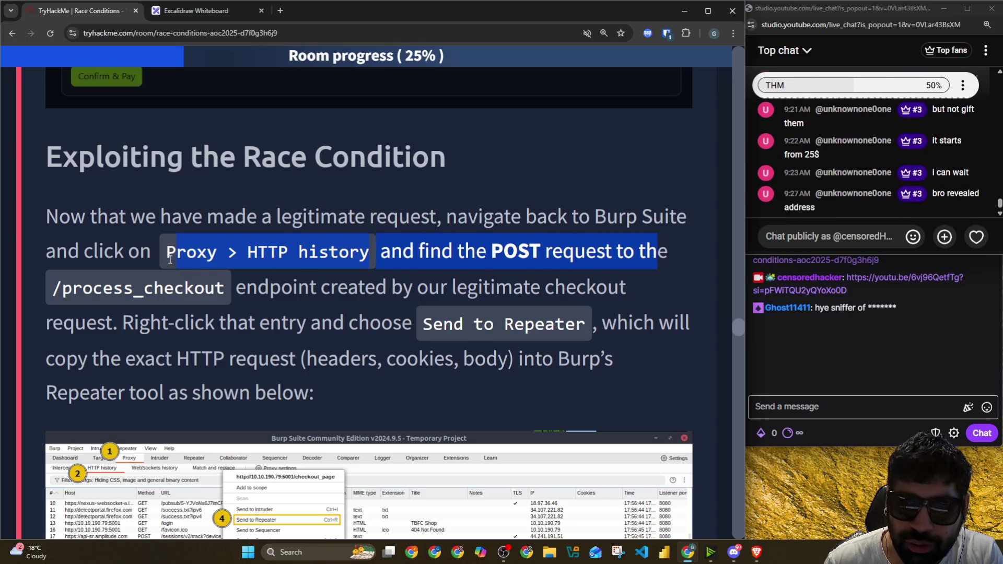
drag(64, 287, 113, 289)
drag(197, 283, 658, 289)
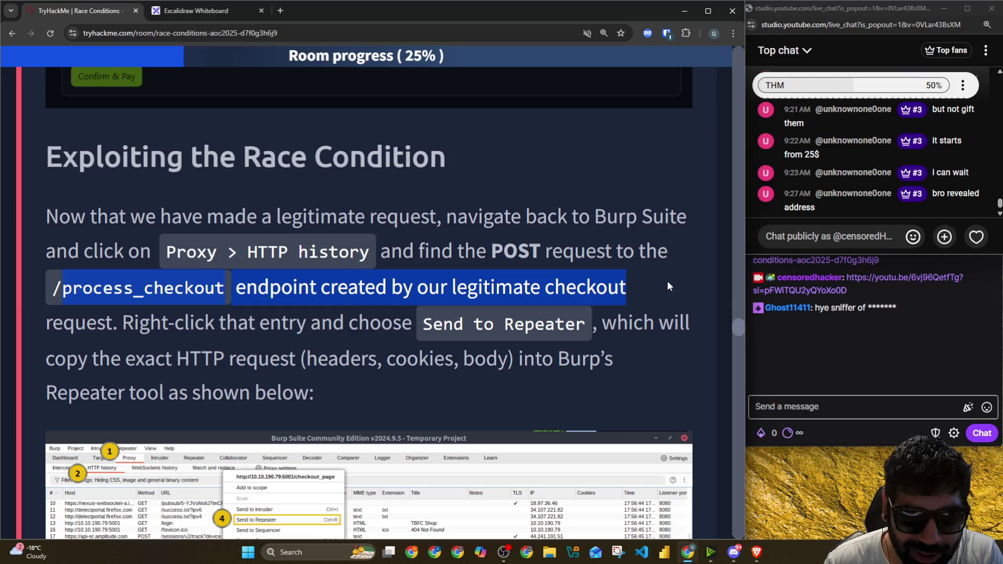
drag(185, 322, 462, 323)
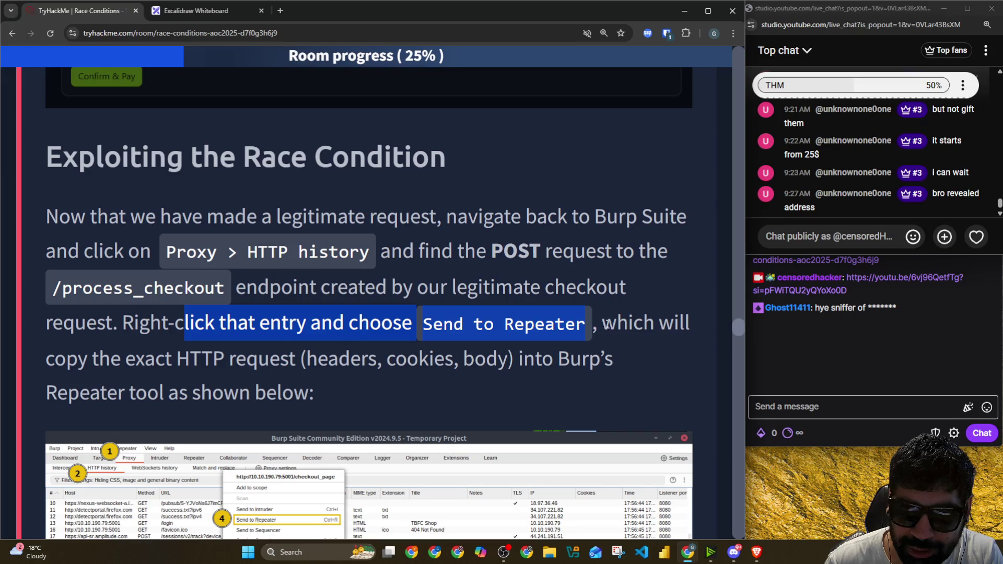
drag(603, 323, 691, 324)
scroll(530, 348, down, 2)
drag(146, 253, 621, 264)
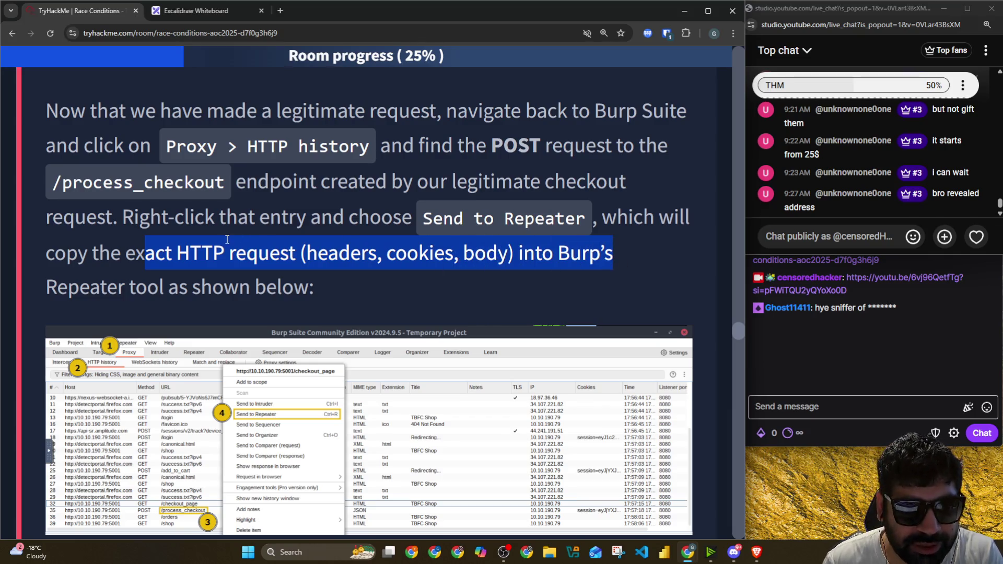
scroll(236, 267, down, 2)
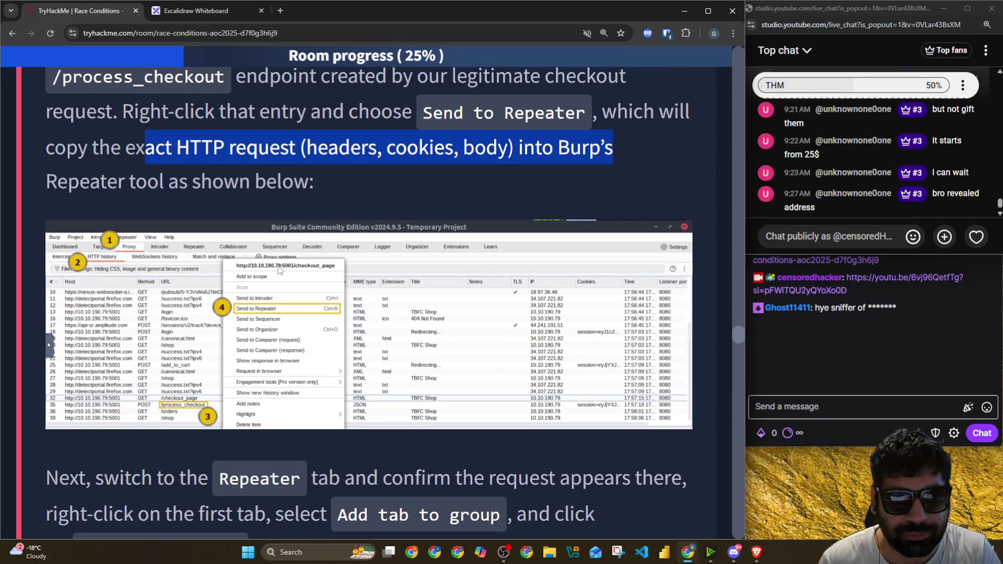
Step: Switch back to the AttackBox shop orders window and bring Burp Suite to the front
key(alt+Tab)
key(alt+Tab)
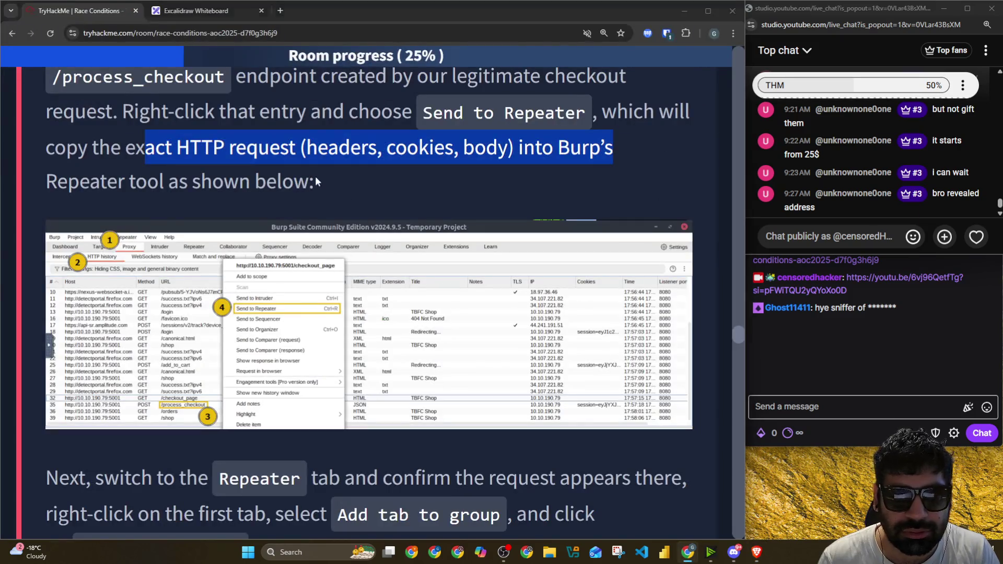
key(alt+Tab)
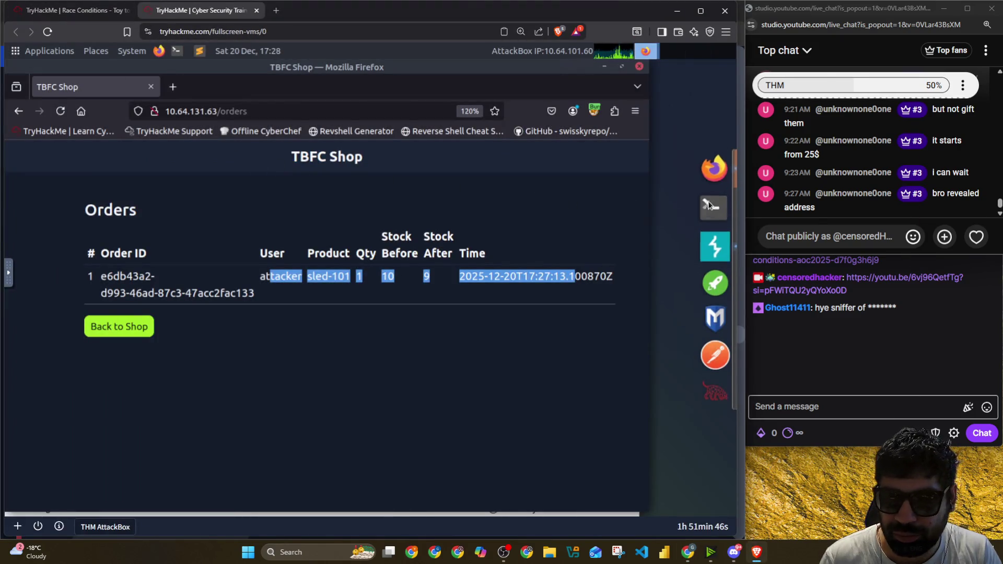
click(715, 243)
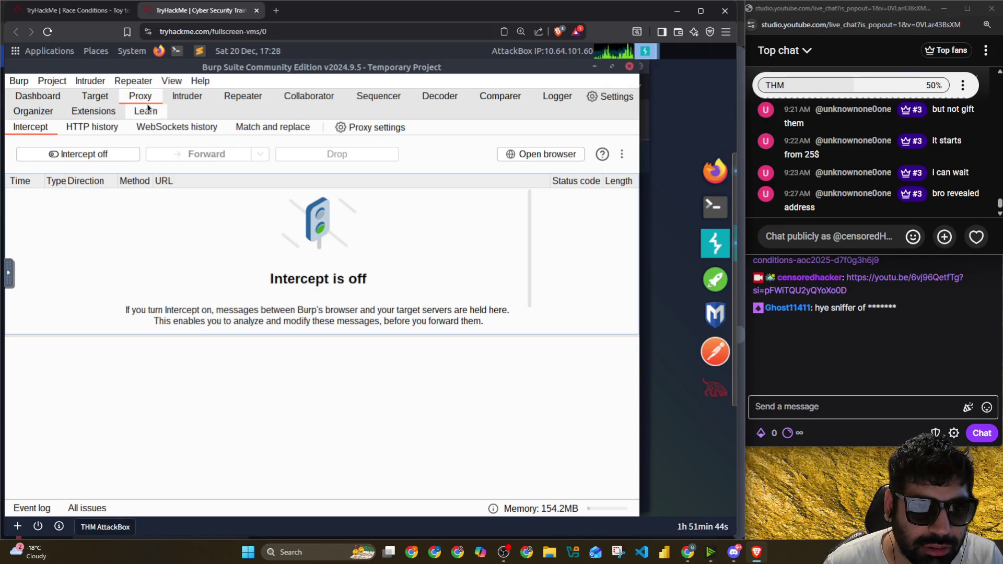
Step: Switch to Burp's Proxy HTTP history to view the captured requests
click(233, 100)
click(144, 97)
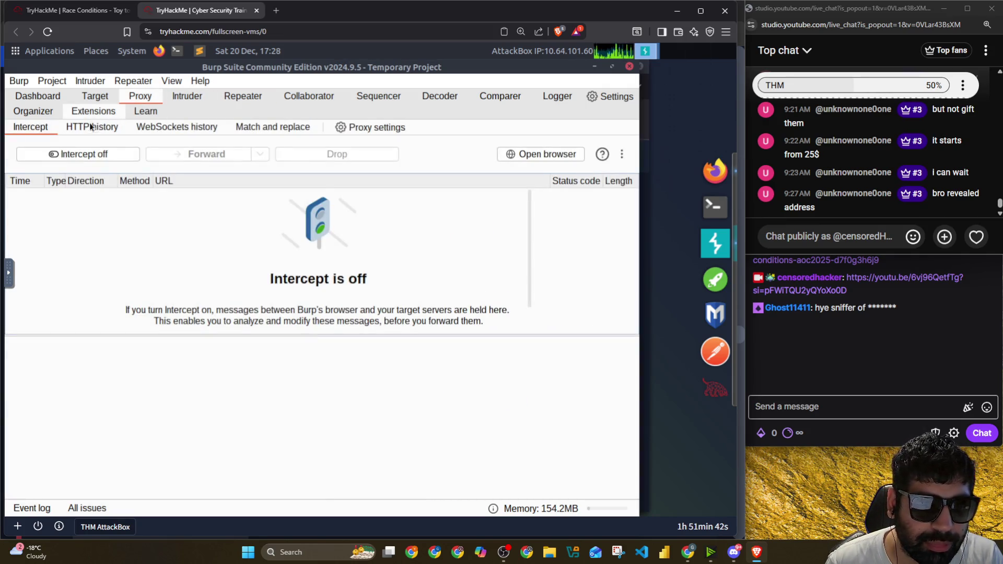
click(91, 129)
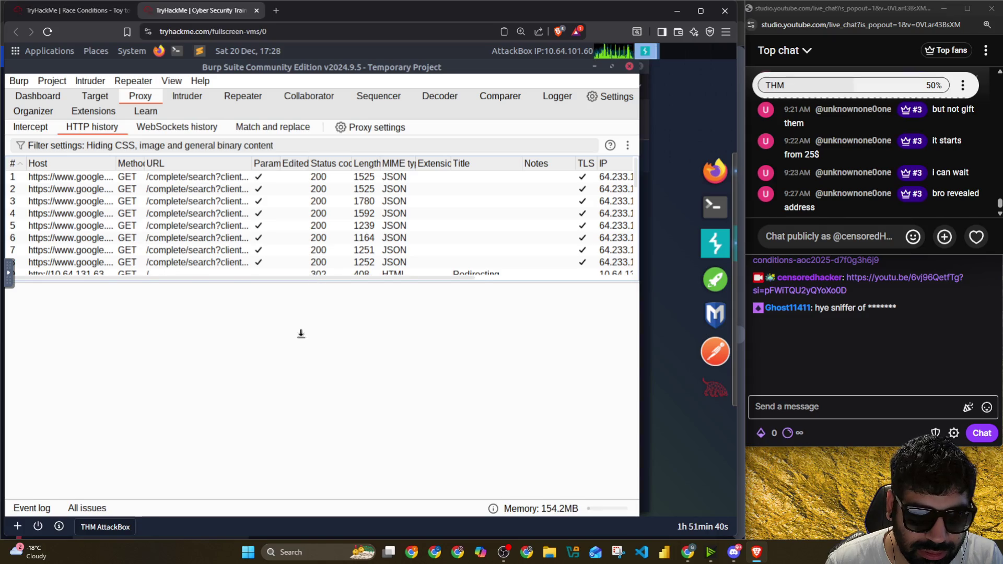
drag(306, 315, 307, 424)
scroll(159, 261, down, 3)
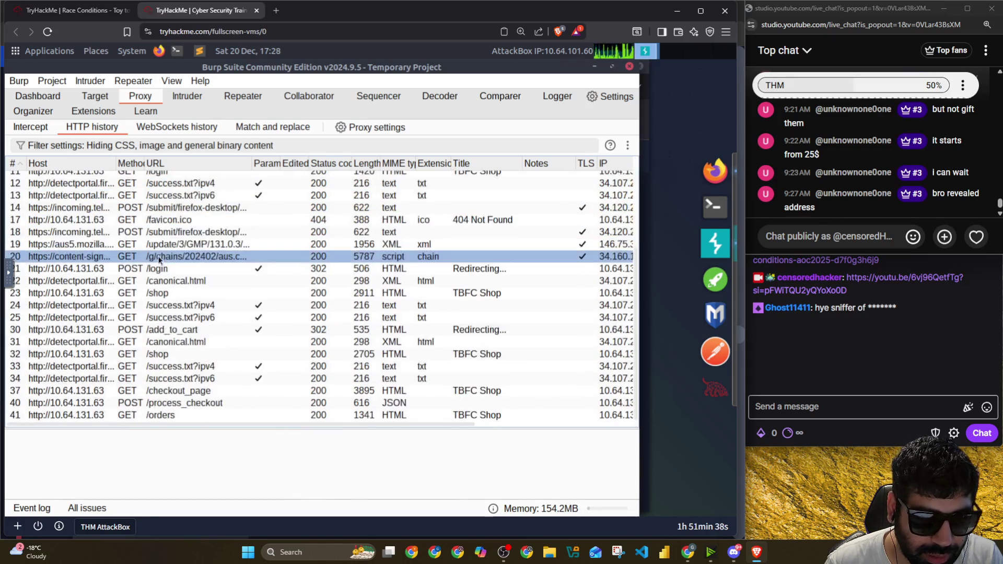
Step: Select the POST /process_checkout request and enlarge its request details pane
click(194, 248)
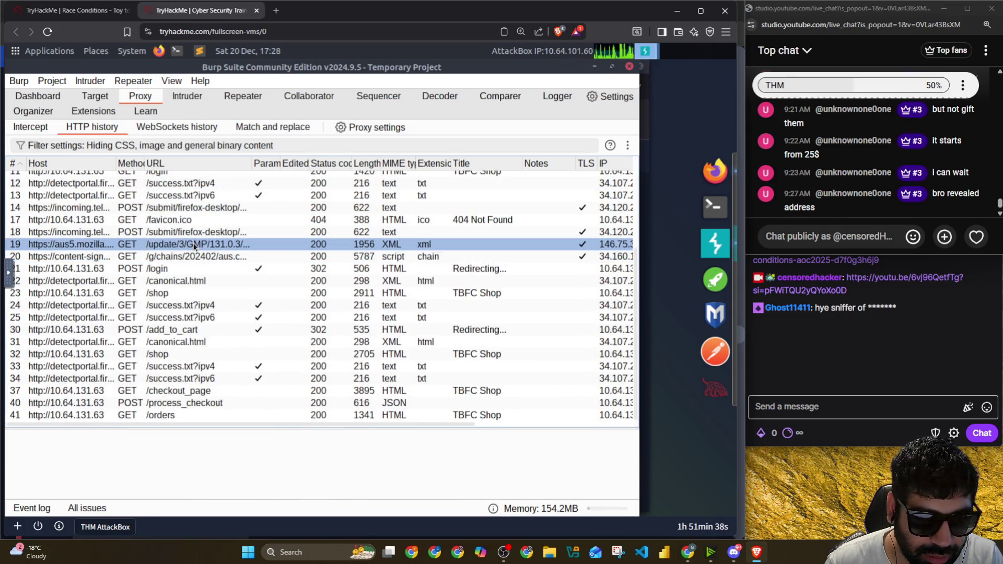
click(179, 399)
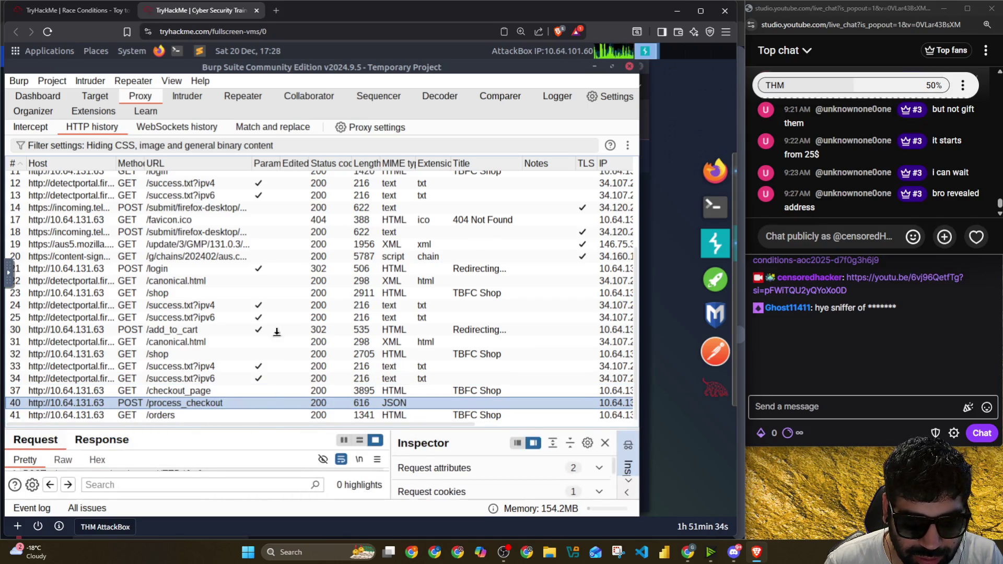
drag(277, 340, 203, 200)
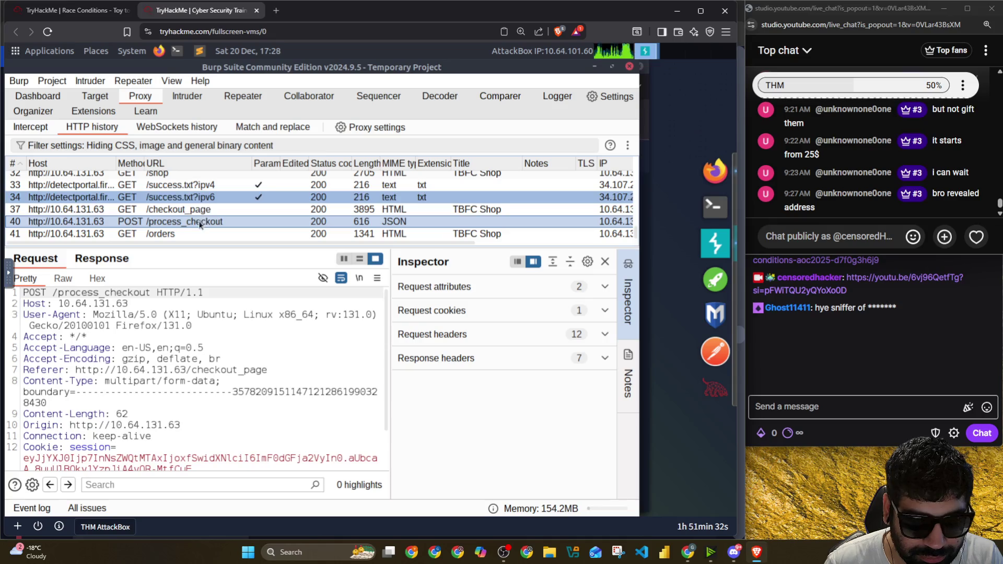
click(200, 223)
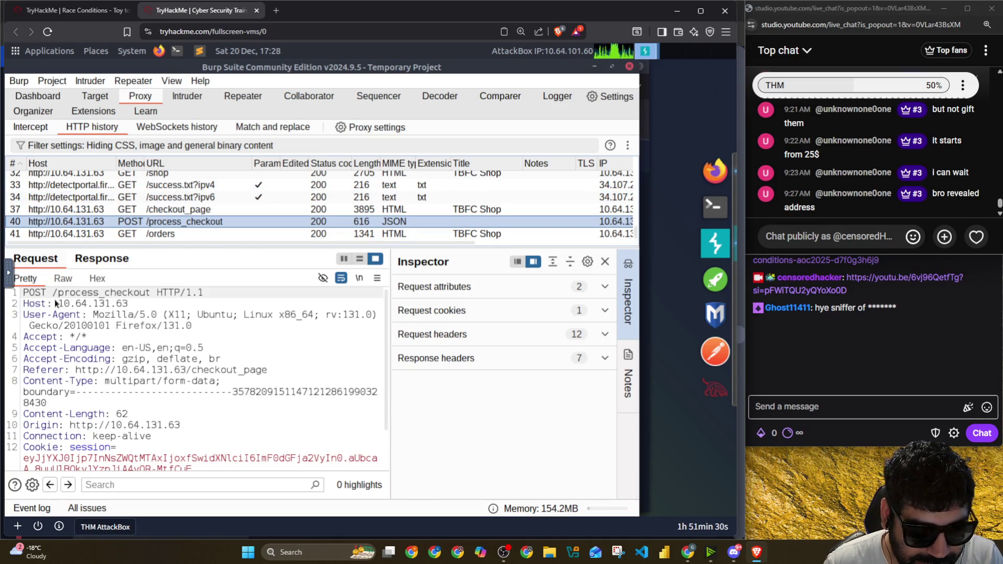
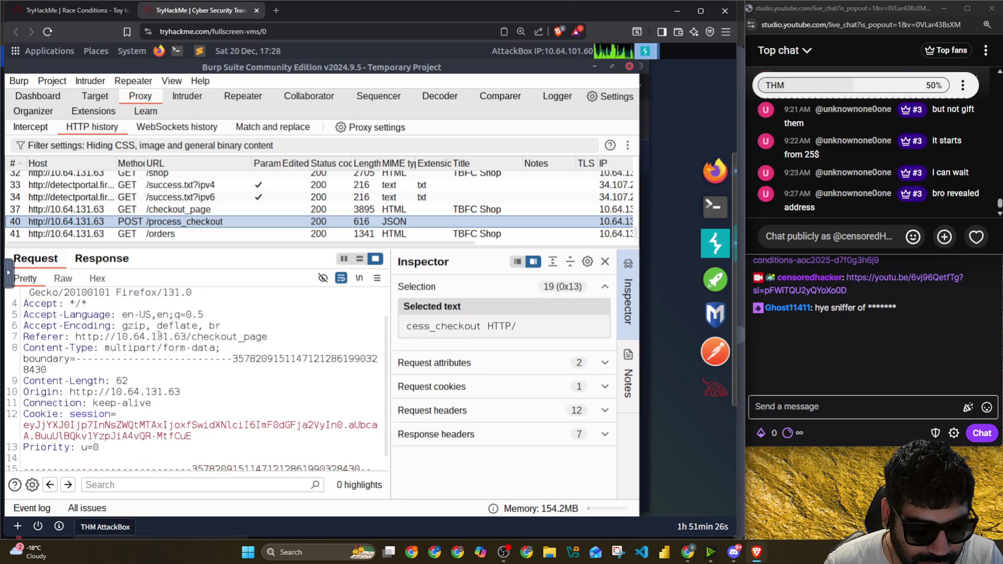
scroll(155, 357, down, 1)
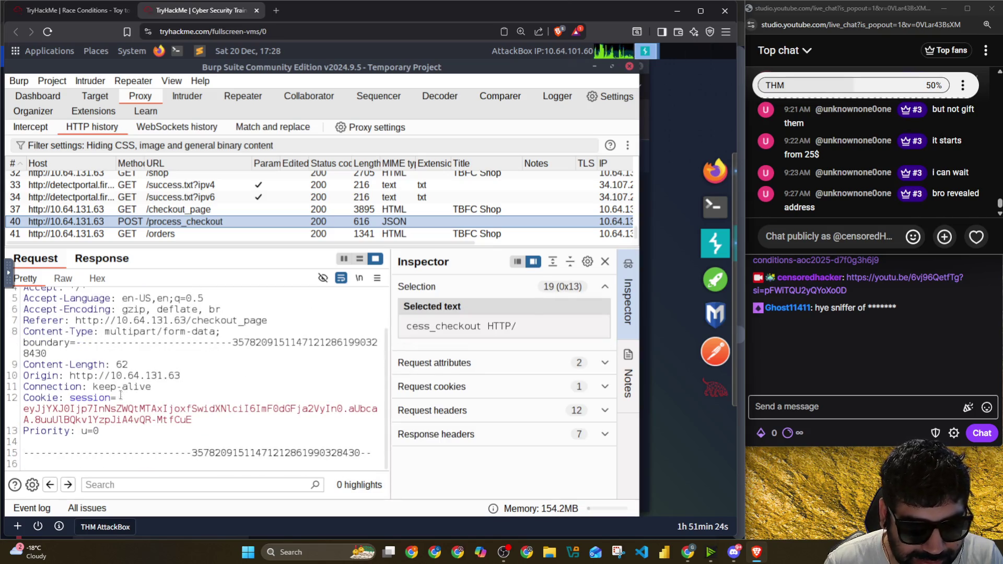
Step: Inspect the session cookie value in the captured request, checking the raw hex view
drag(119, 397, 189, 421)
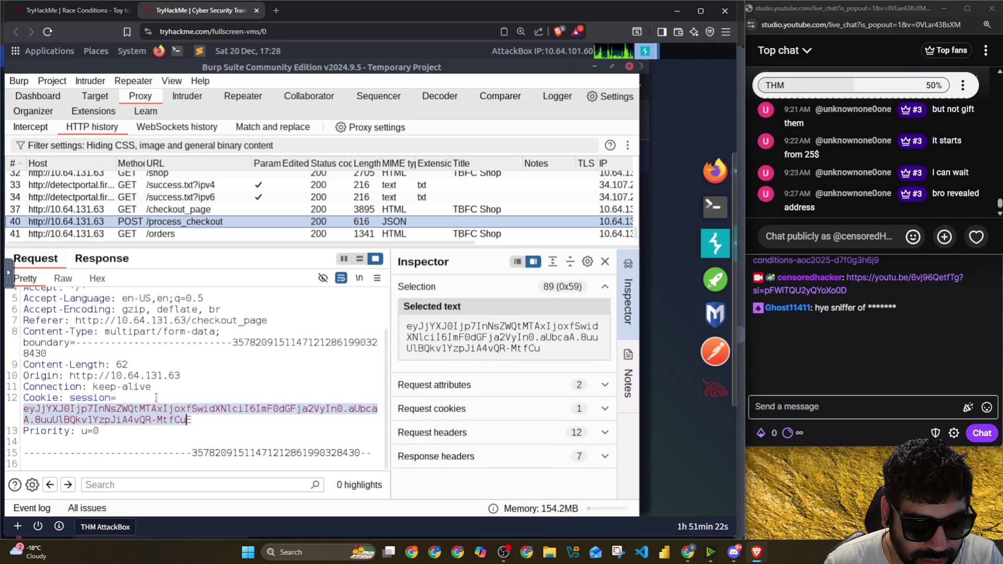
click(156, 397)
click(175, 421)
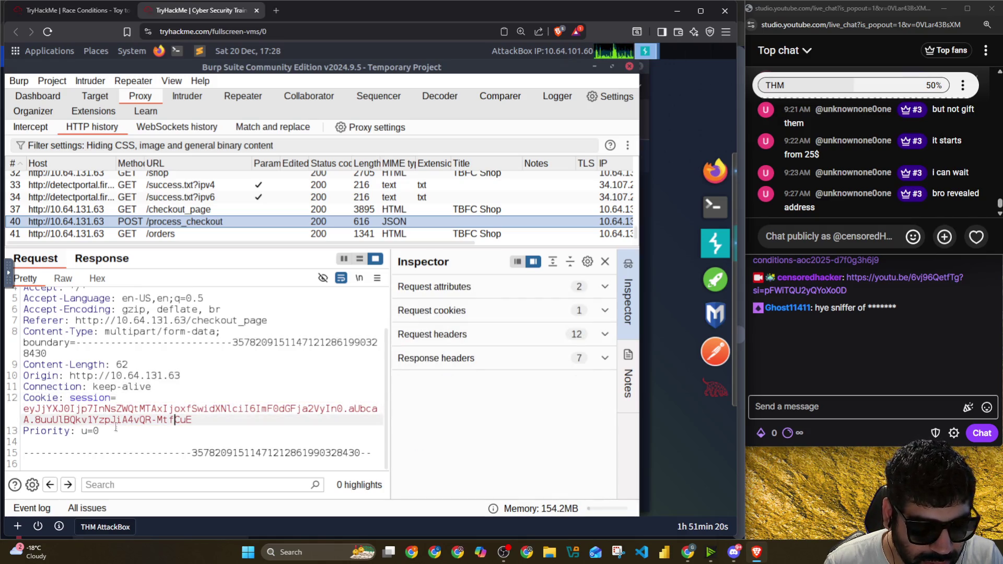
drag(101, 430, 40, 420)
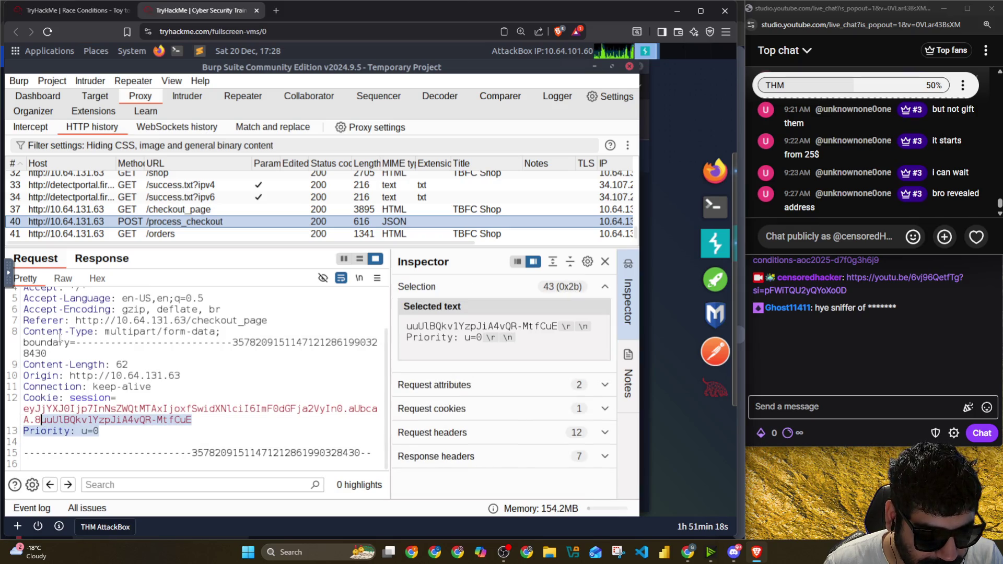
scroll(201, 375, up, 2)
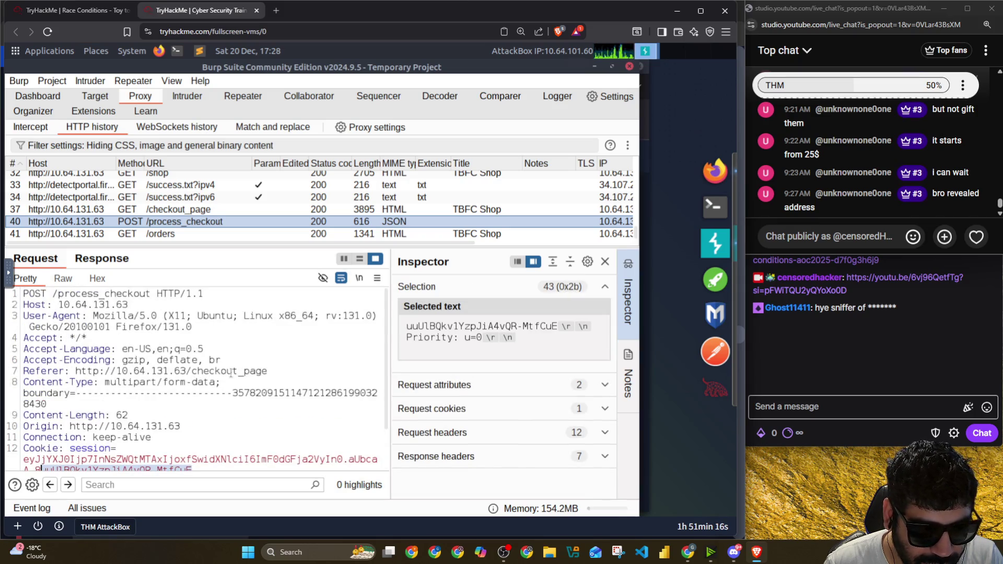
scroll(166, 343, down, 2)
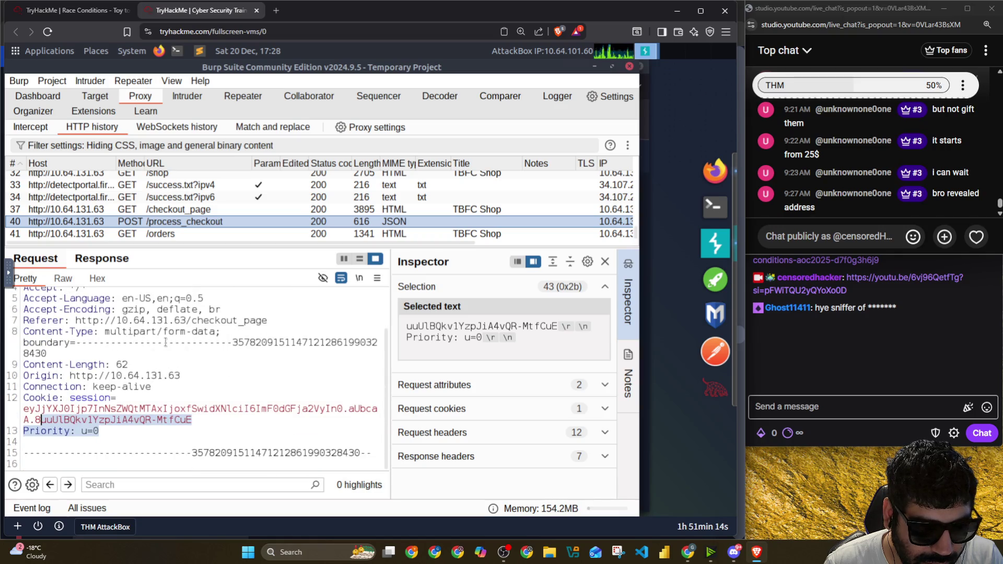
click(93, 432)
mouse_move(52, 431)
mouse_down()
mouse_move(156, 423)
mouse_move(41, 408)
mouse_up()
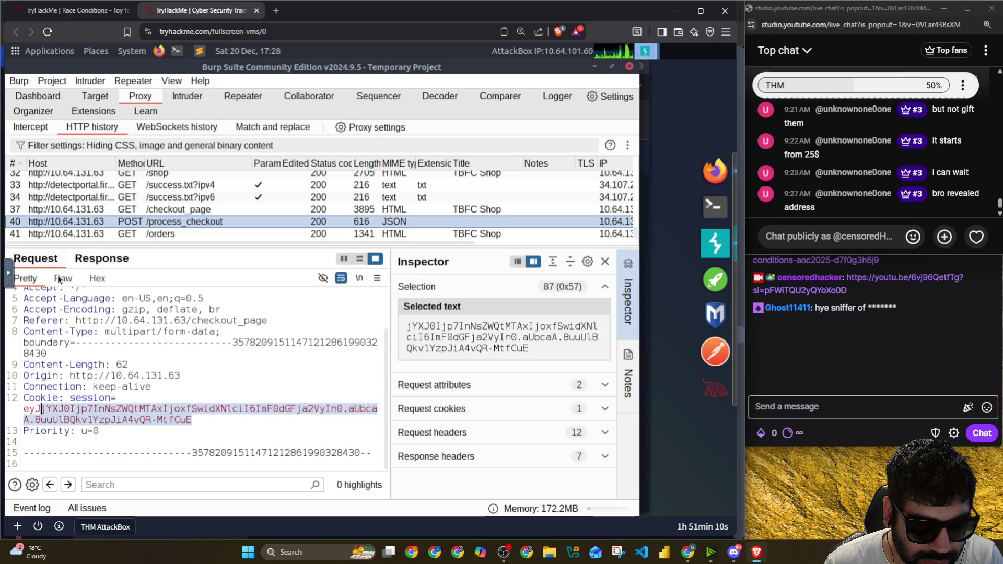
click(96, 279)
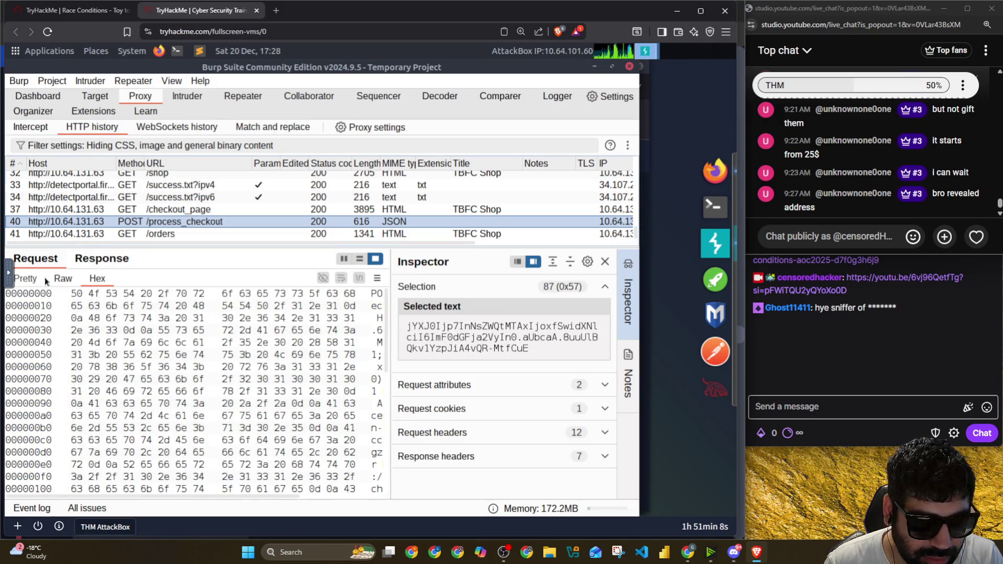
click(31, 279)
Step: Send the POST /process_checkout request to Repeater and view it there, then switch windows
ctrl+click(168, 229)
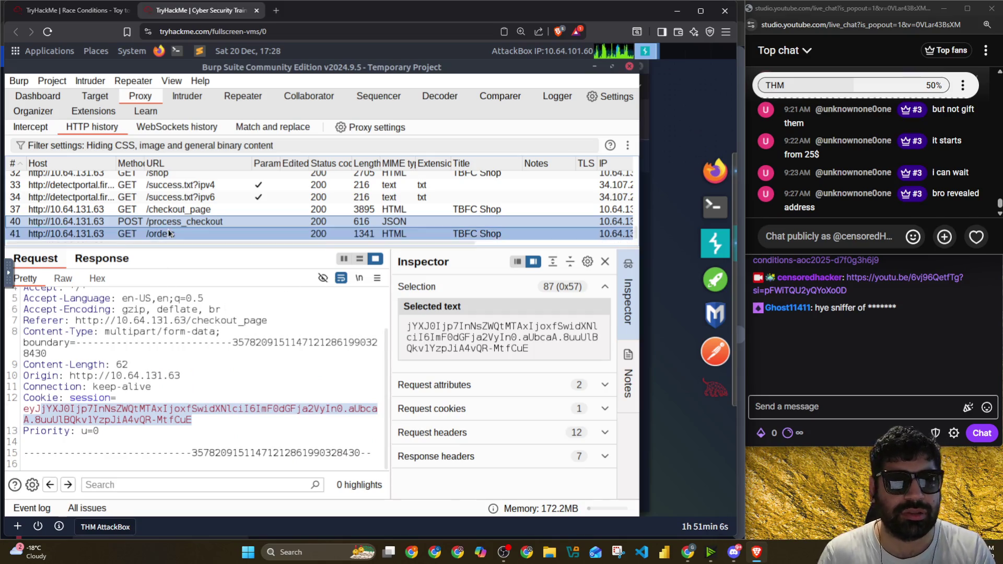
right_click(171, 223)
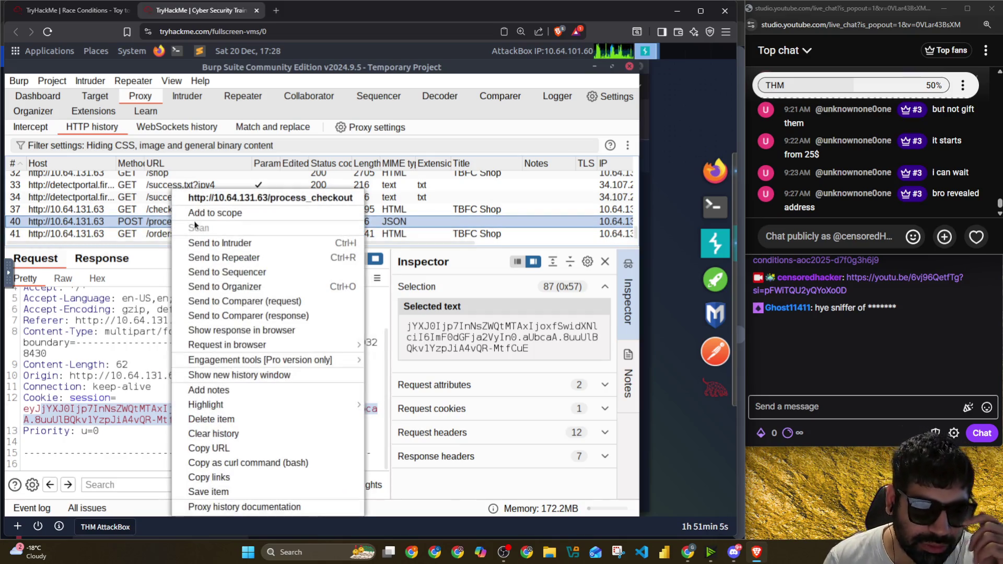
click(259, 258)
click(242, 98)
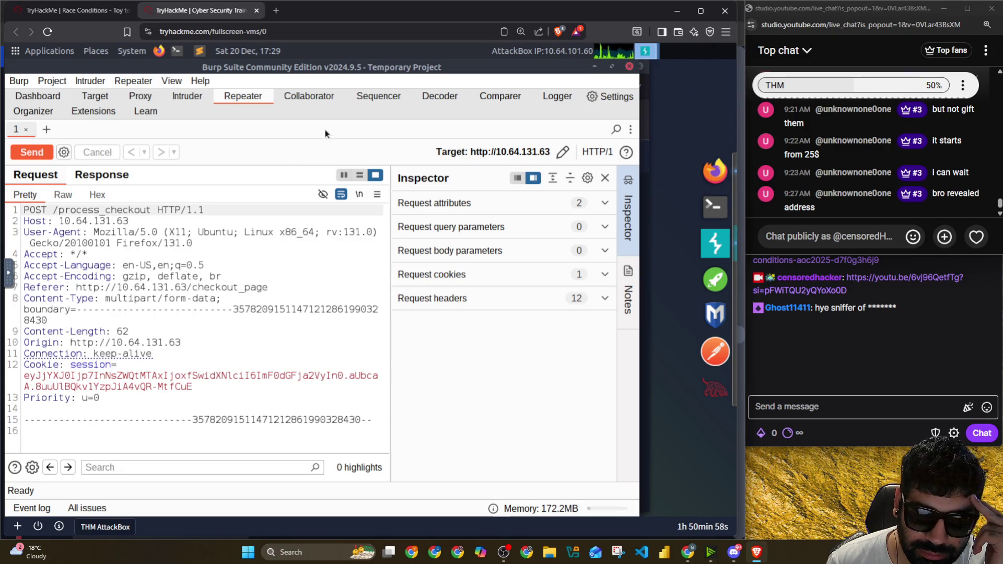
click(74, 10)
click(200, 11)
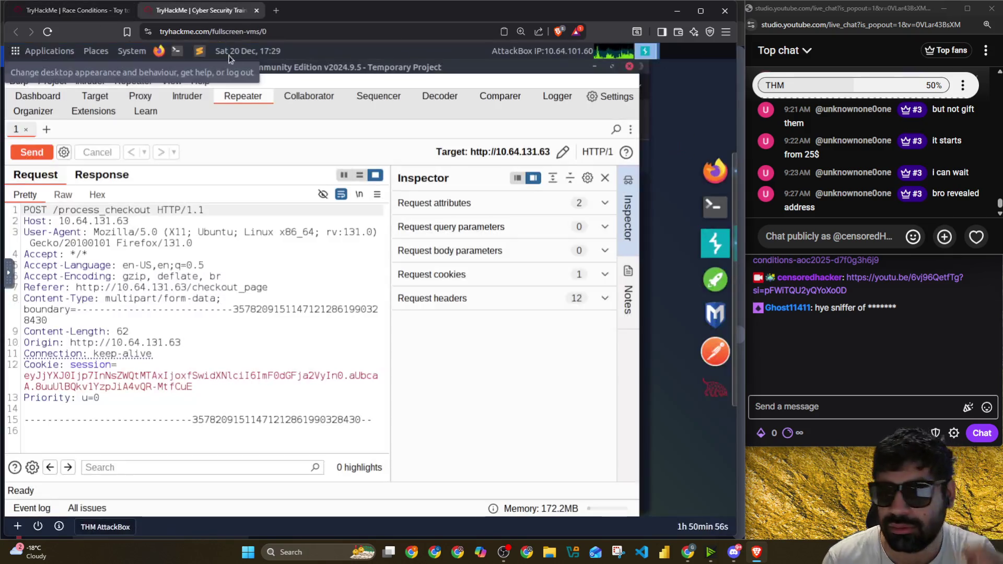
key(alt+Tab)
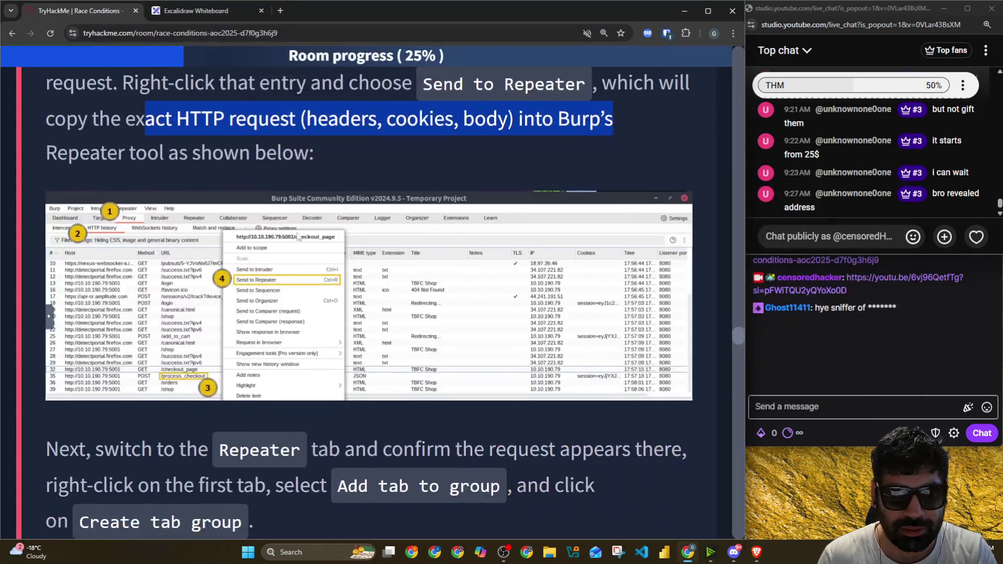
scroll(298, 237, down, 4)
drag(141, 161, 676, 164)
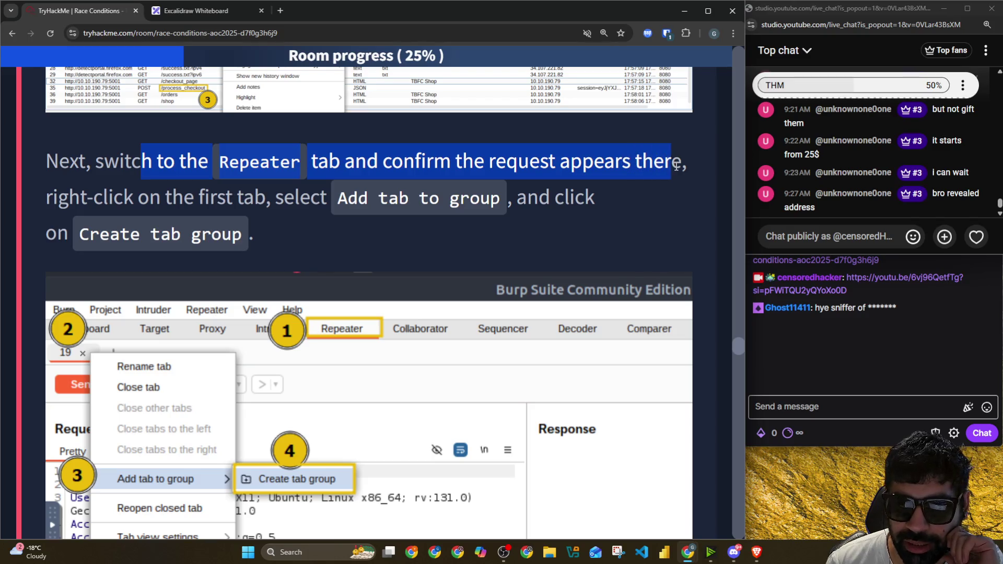
Step: Read the room steps on the cart tab group and Duplicate tab, then switch back to Burp Suite
drag(237, 197, 406, 199)
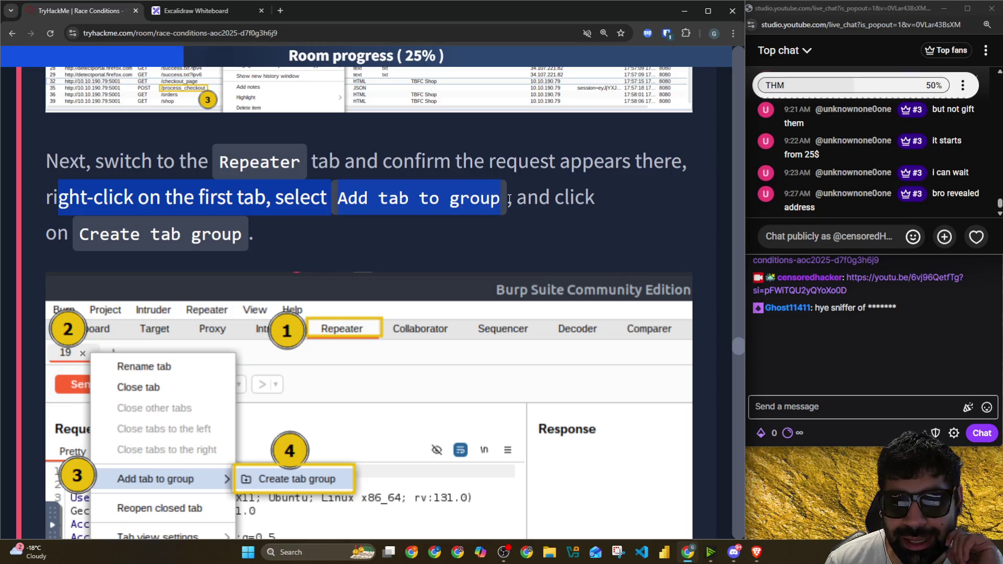
drag(509, 200, 574, 200)
scroll(575, 200, down, 2)
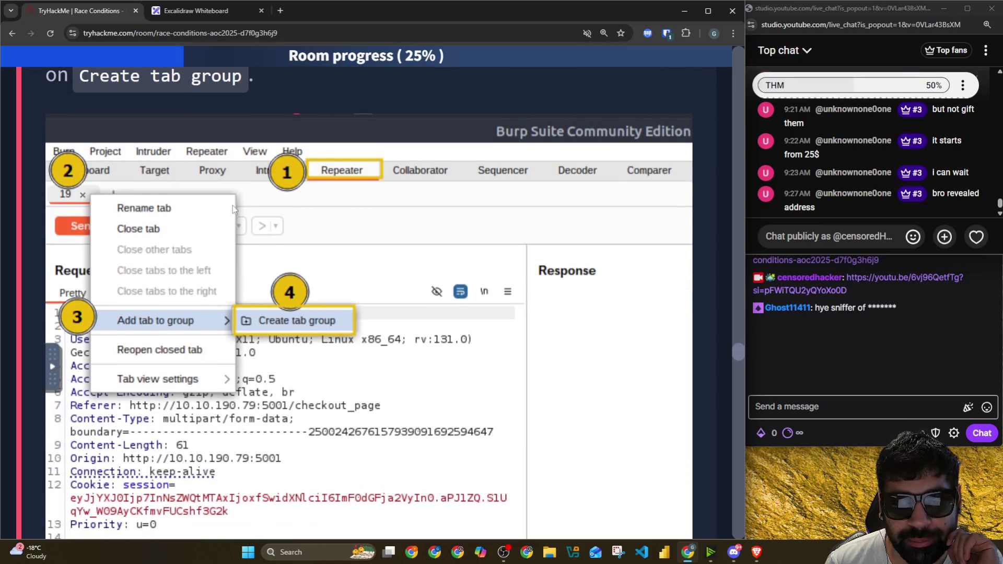
scroll(233, 205, down, 1)
scroll(280, 223, down, 3)
scroll(280, 223, down, 2)
scroll(90, 242, down, 1)
mouse_move(48, 161)
mouse_down()
mouse_move(188, 174)
mouse_move(259, 164)
mouse_move(646, 166)
mouse_up()
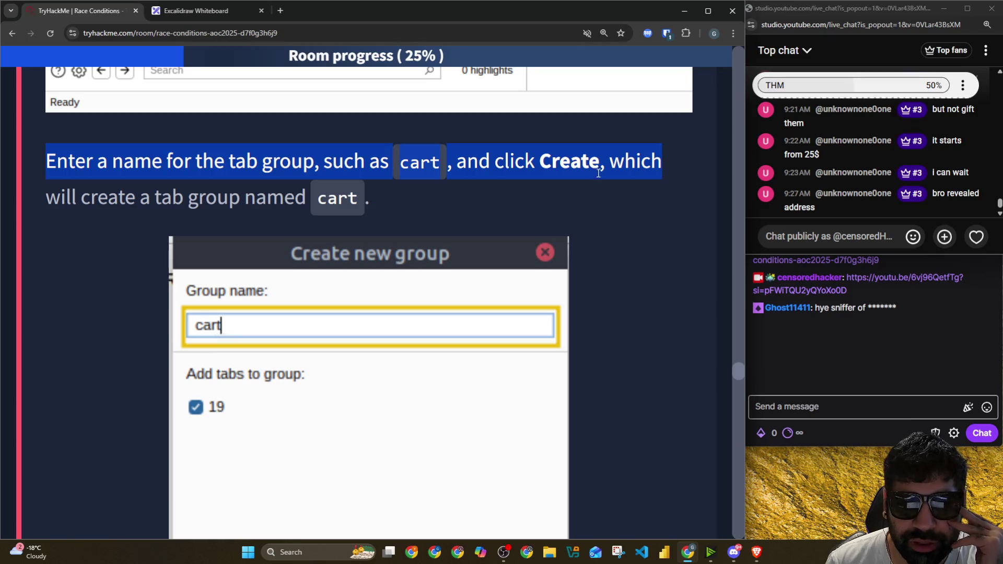
drag(142, 201, 337, 200)
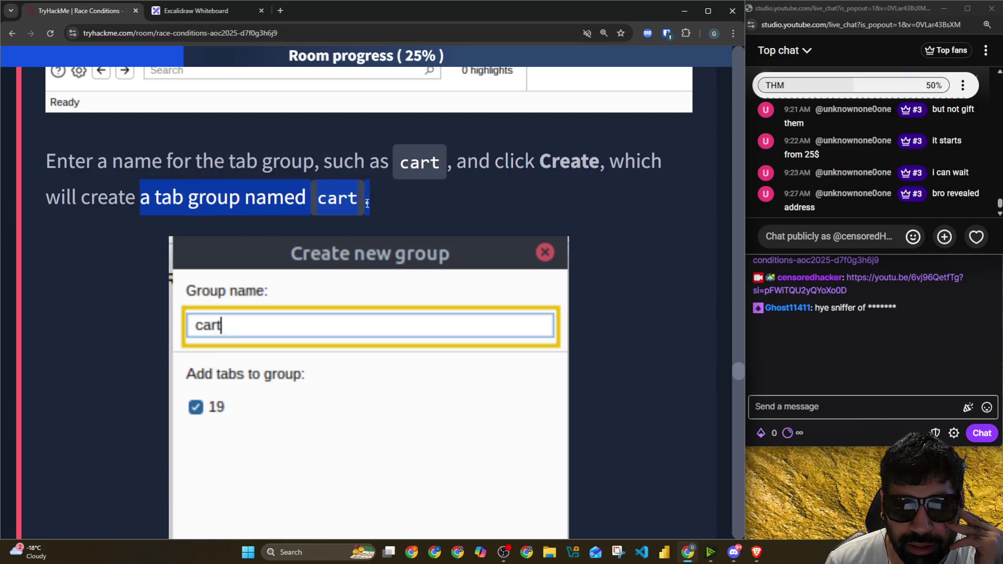
scroll(337, 209, down, 3)
scroll(318, 212, down, 1)
scroll(312, 205, up, 1)
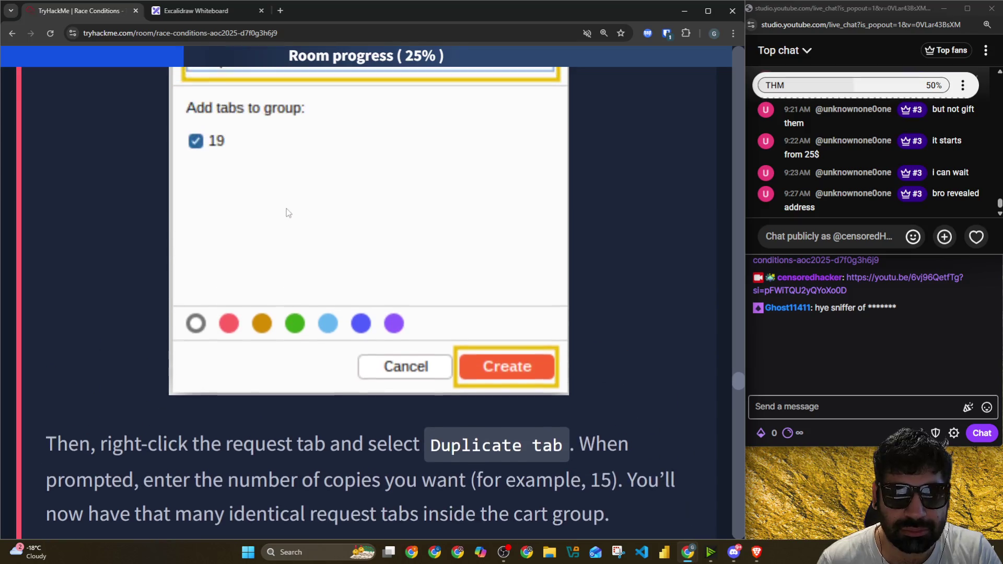
scroll(286, 208, down, 2)
scroll(276, 208, down, 2)
drag(57, 191, 620, 182)
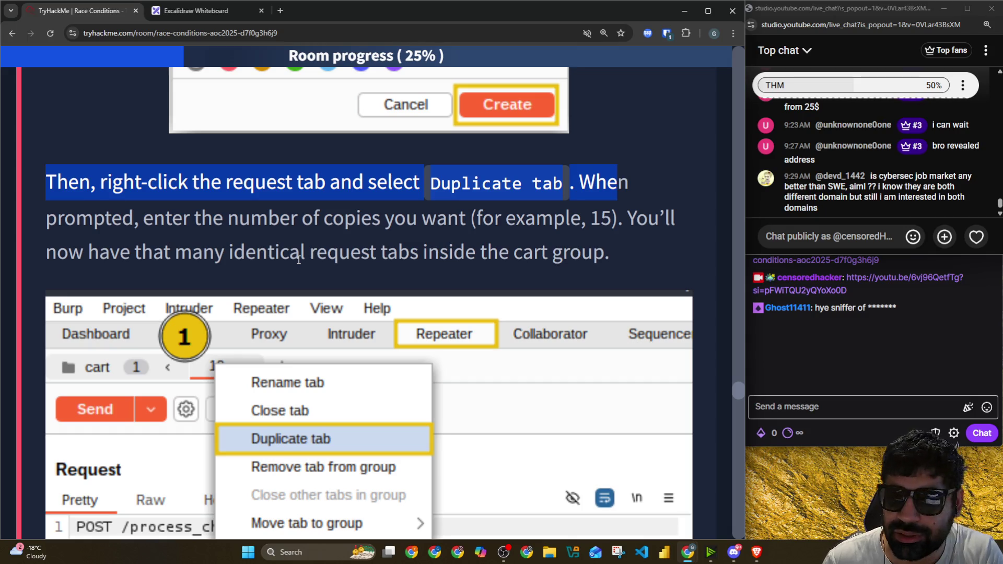
click(60, 230)
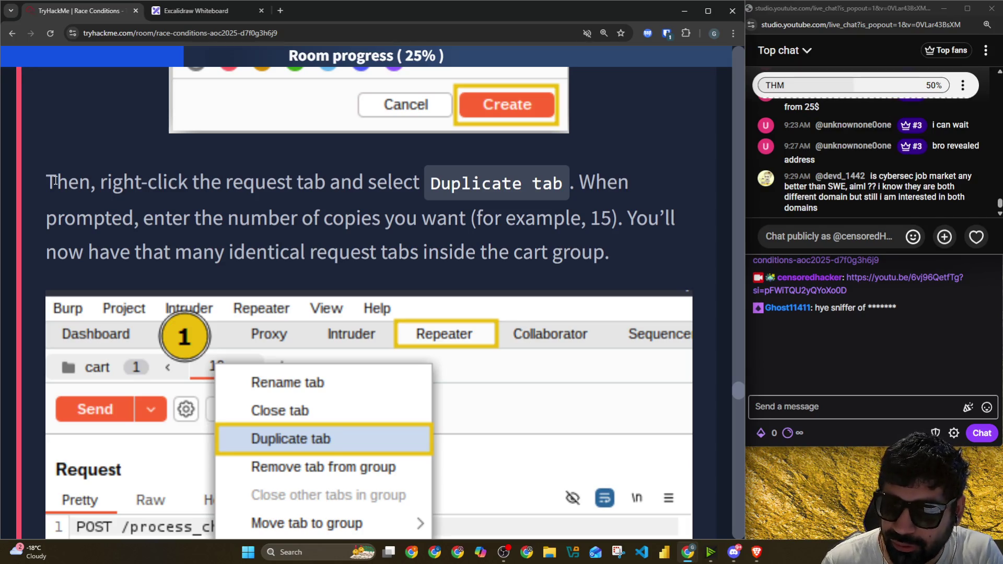
drag(36, 180, 364, 180)
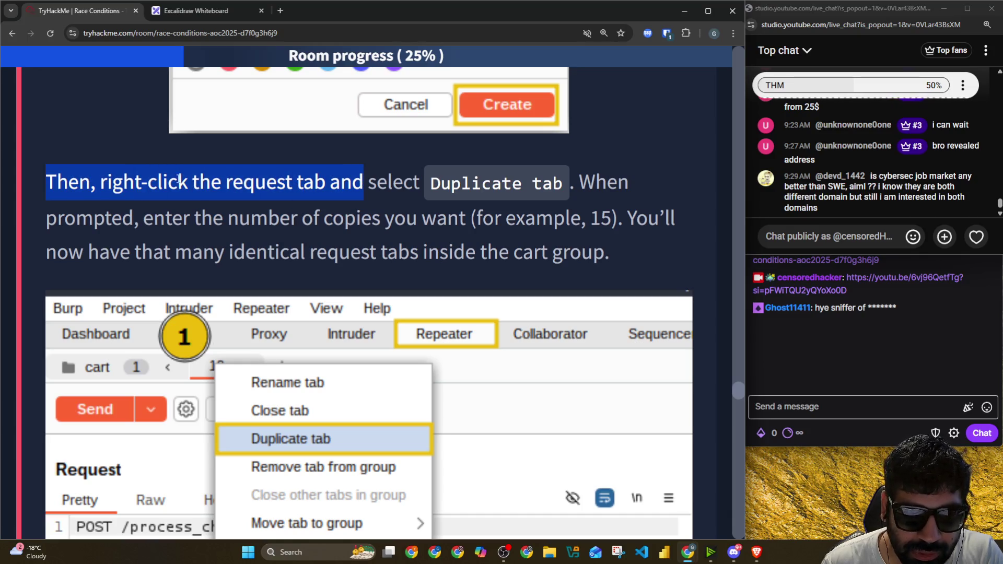
key(alt+Tab)
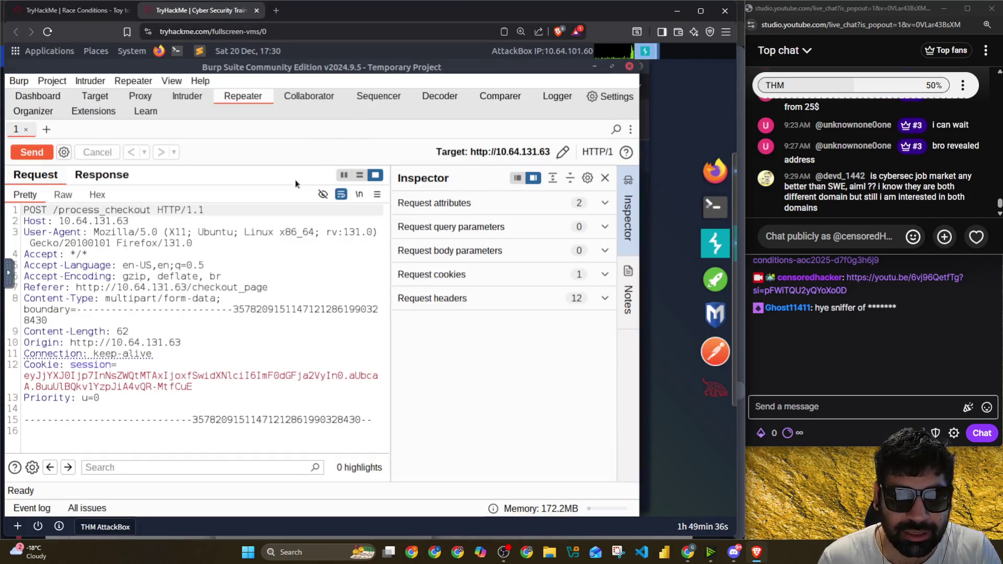
Step: Add Repeater tab 1 to a new green tab group named cart, then return to the room page
right_click(18, 129)
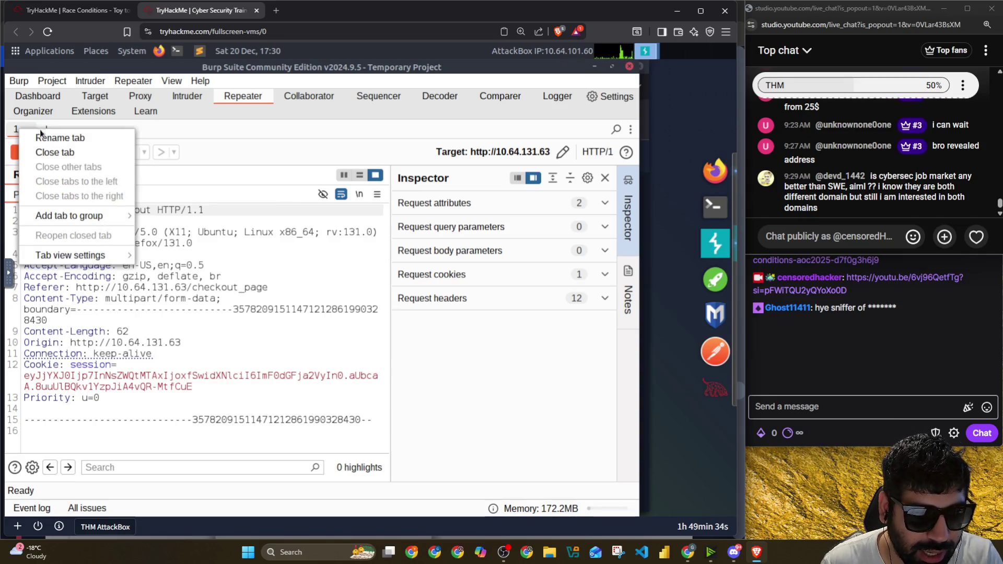
click(183, 216)
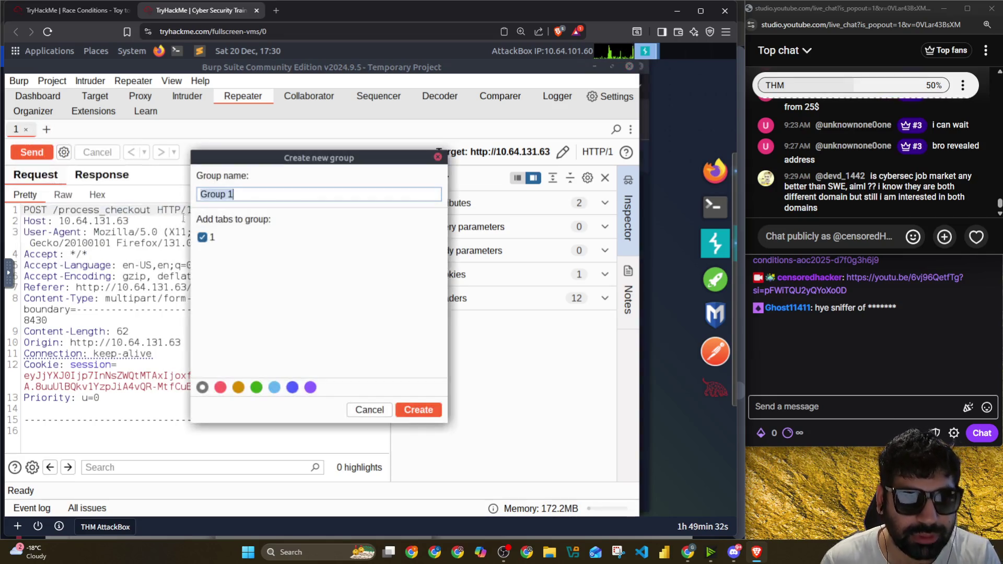
text(c)
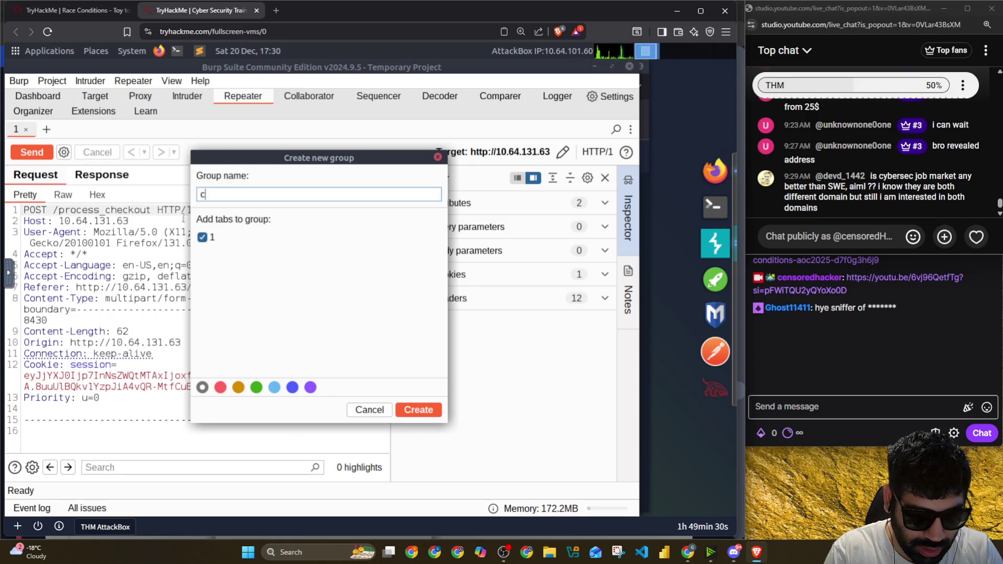
text(art)
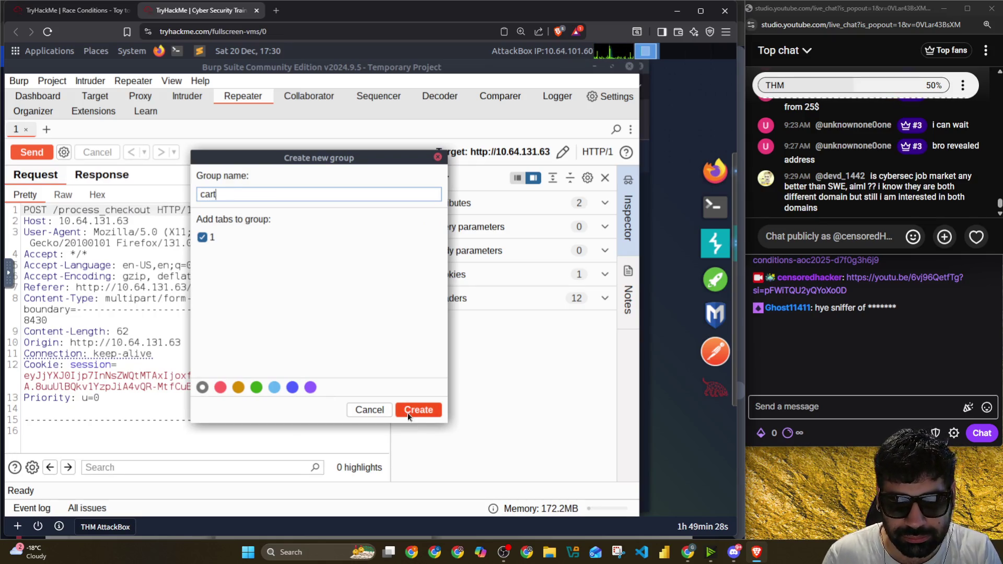
click(257, 388)
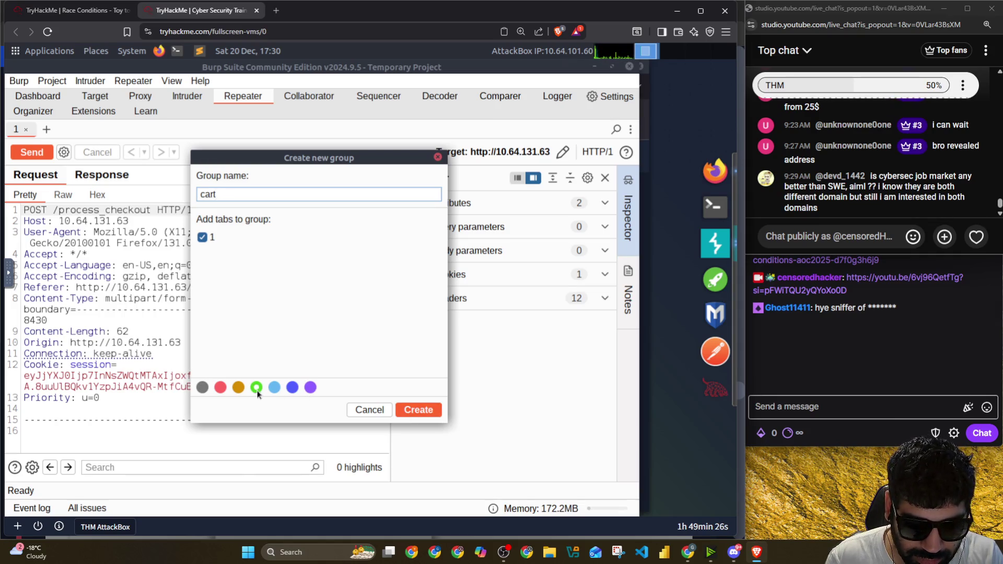
click(412, 412)
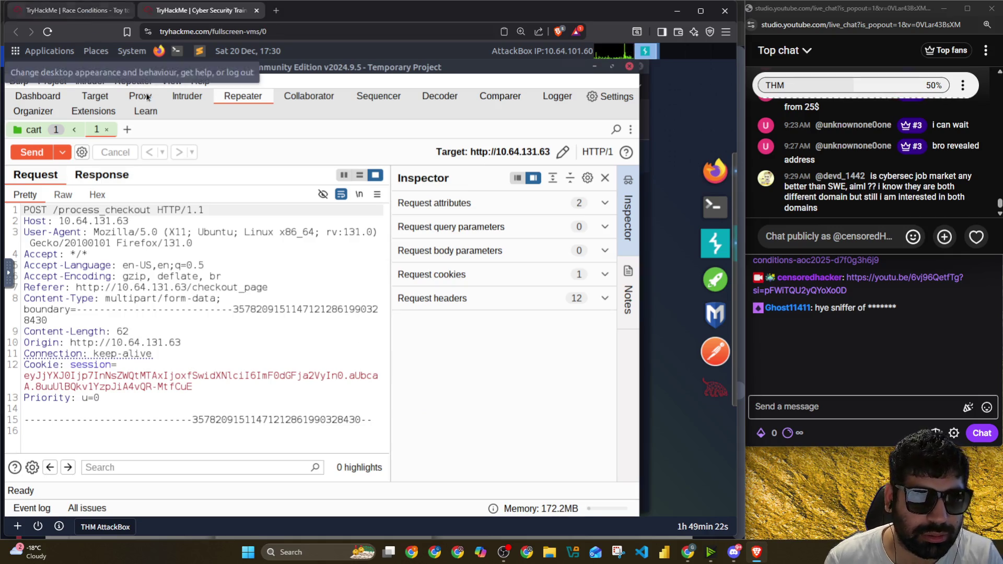
key(alt+Tab)
click(250, 200)
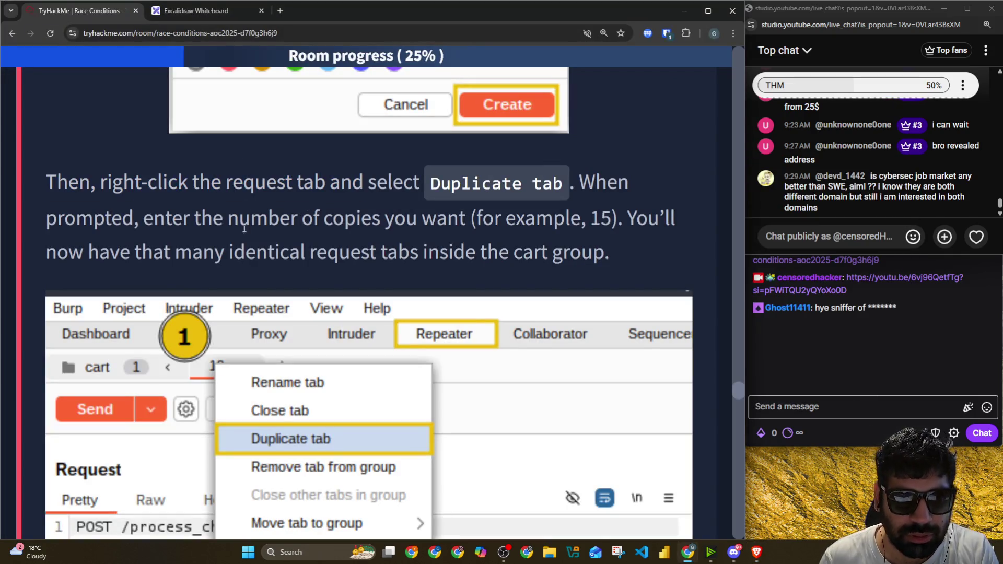
Step: Read through the Duplicate tab instruction about entering the number of identical copies
drag(287, 182, 586, 187)
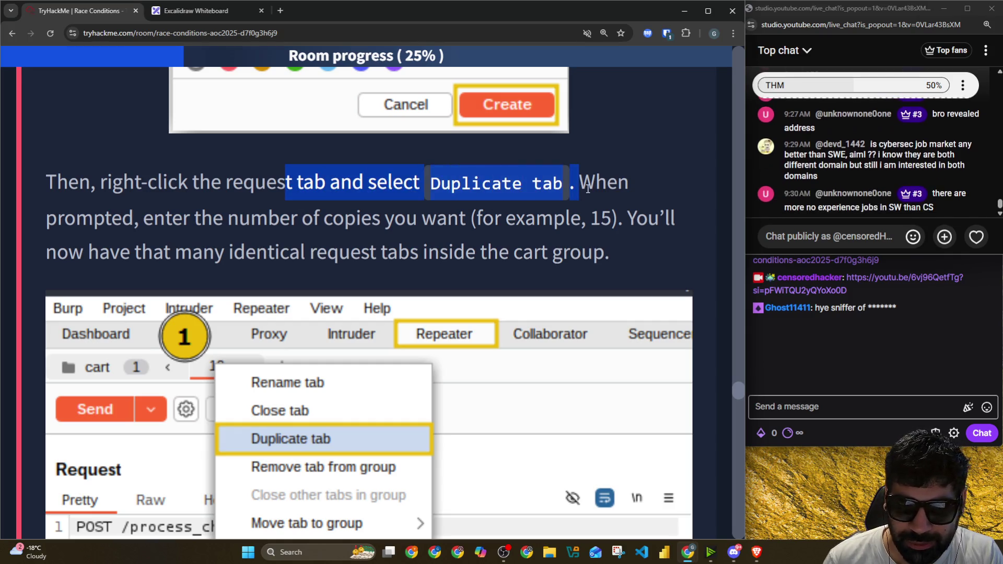
click(591, 187)
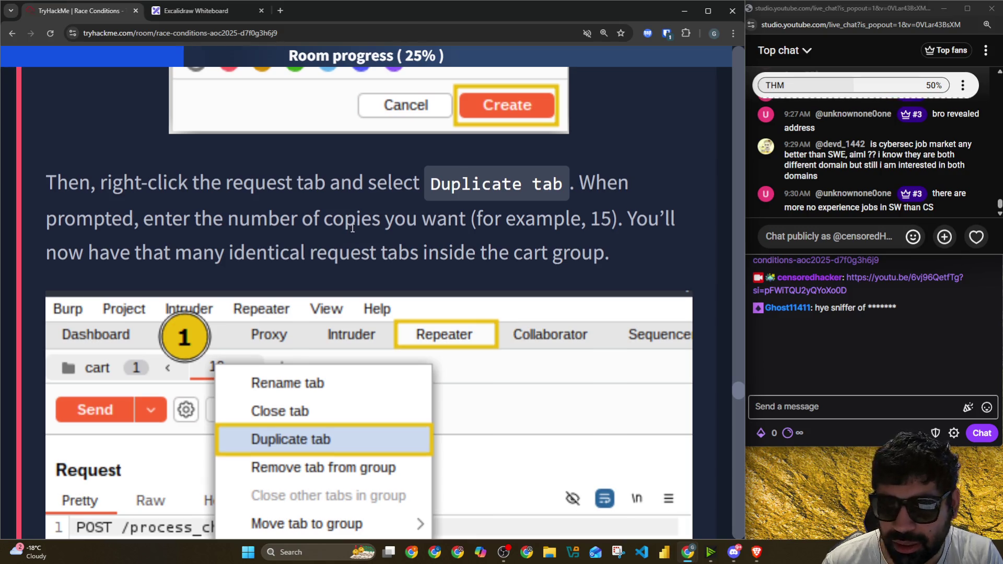
scroll(351, 230, up, 3)
scroll(114, 195, up, 3)
scroll(115, 195, up, 3)
scroll(114, 196, down, 4)
scroll(115, 194, down, 4)
scroll(114, 196, down, 1)
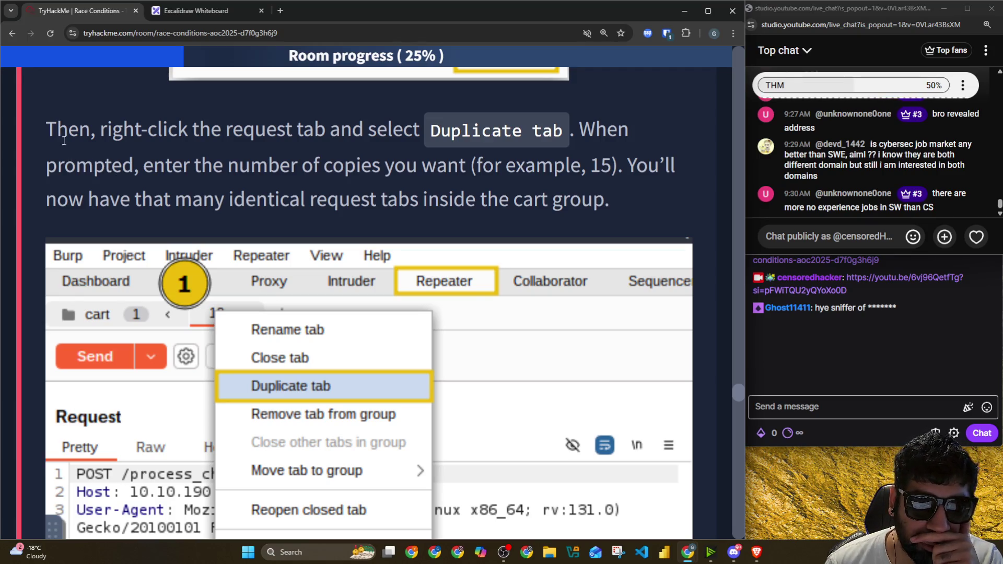
drag(48, 131, 292, 135)
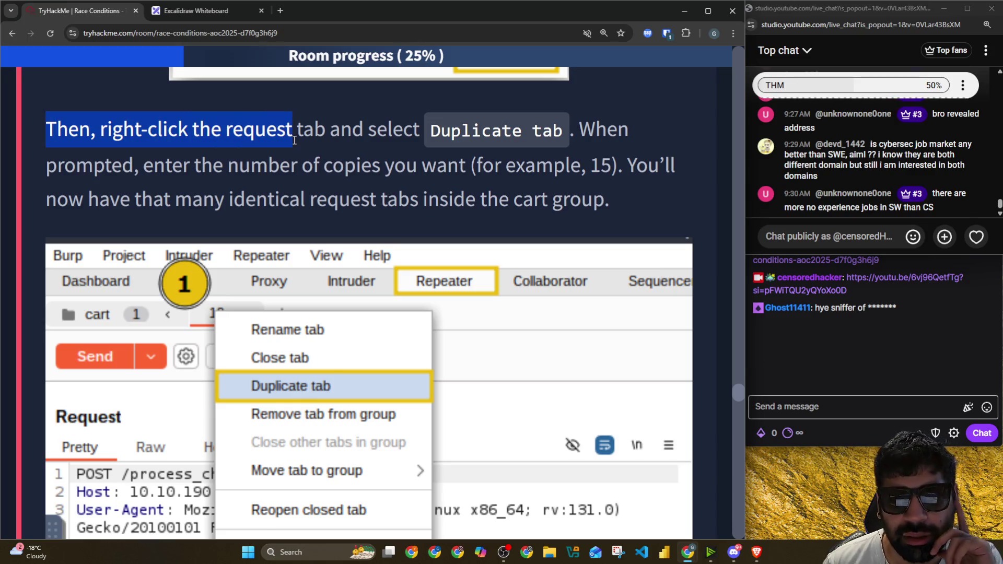
drag(388, 130, 563, 129)
scroll(282, 154, up, 2)
scroll(282, 155, up, 5)
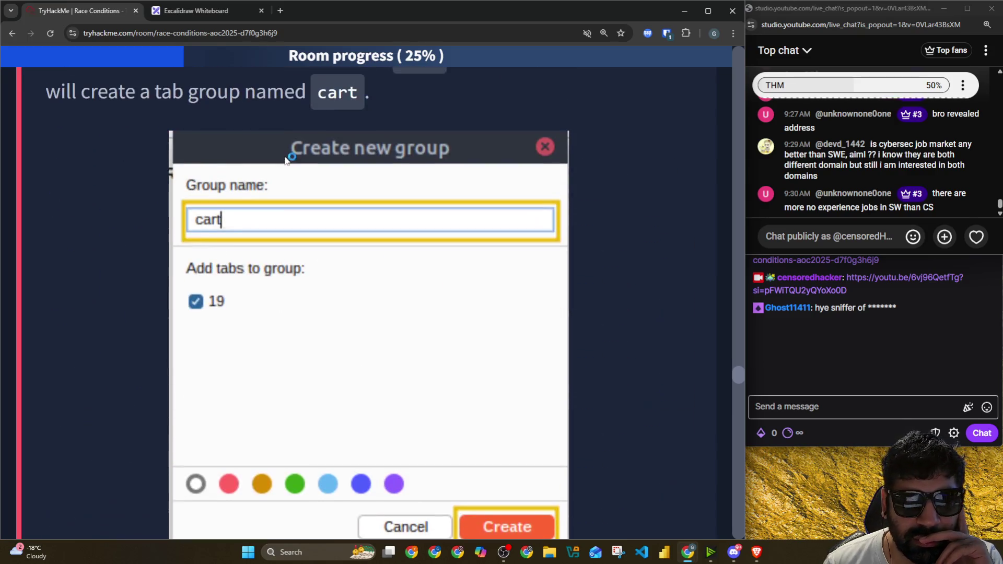
scroll(231, 159, down, 2)
scroll(257, 201, down, 5)
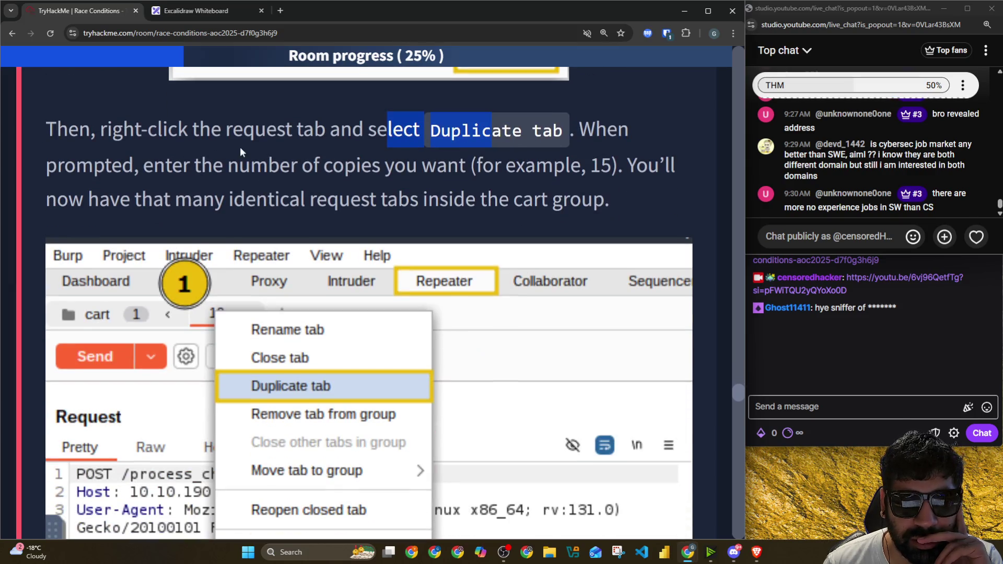
drag(337, 132, 483, 134)
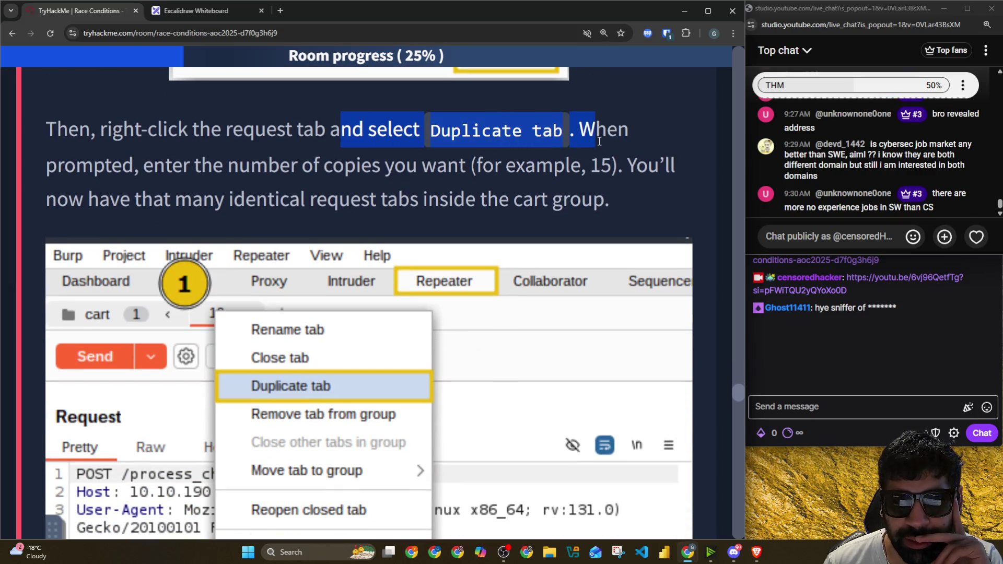
drag(599, 141, 633, 145)
drag(165, 166, 672, 165)
drag(88, 199, 605, 210)
Step: Read the Send group in parallel instruction about launching all copies with last-byte sync
key(alt)
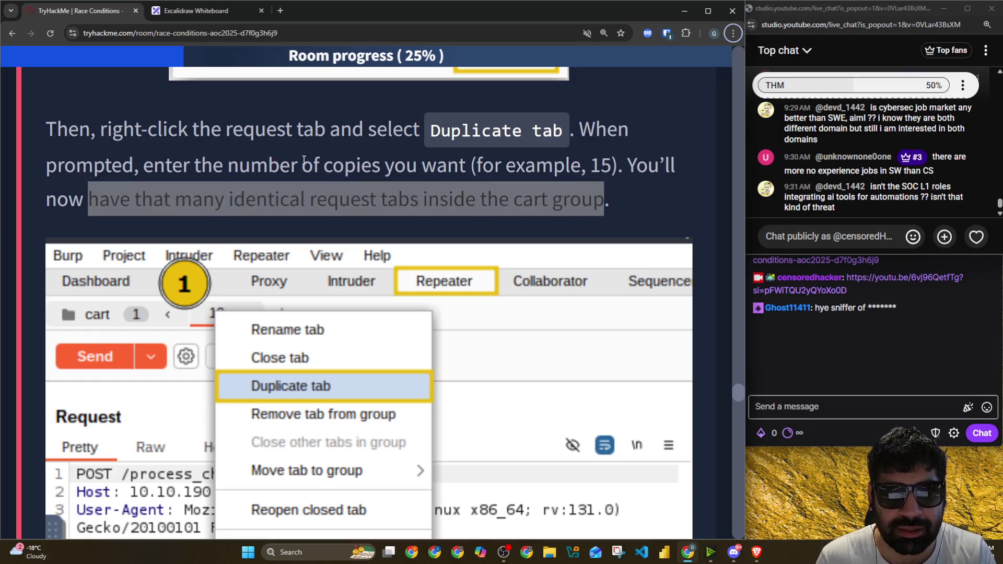
scroll(246, 200, down, 5)
scroll(271, 210, down, 3)
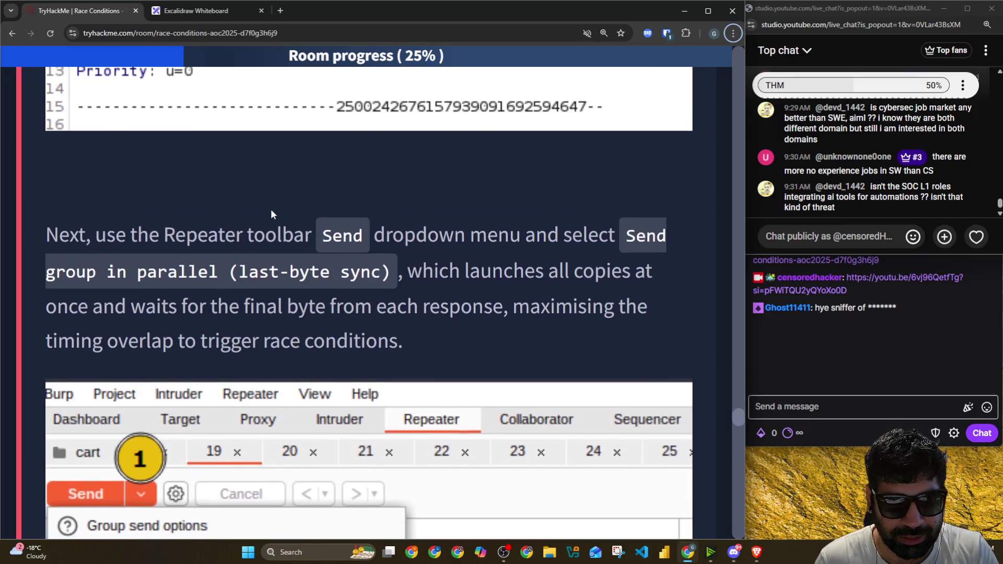
scroll(271, 209, down, 2)
mouse_move(70, 136)
mouse_down()
mouse_move(531, 137)
mouse_move(51, 169)
mouse_move(246, 198)
mouse_move(360, 179)
mouse_up()
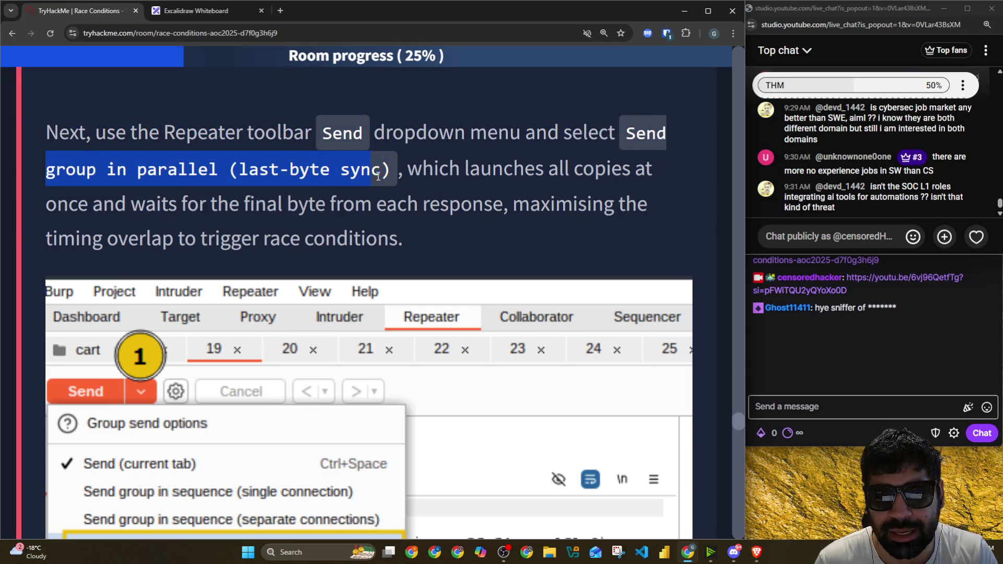
drag(422, 170, 645, 172)
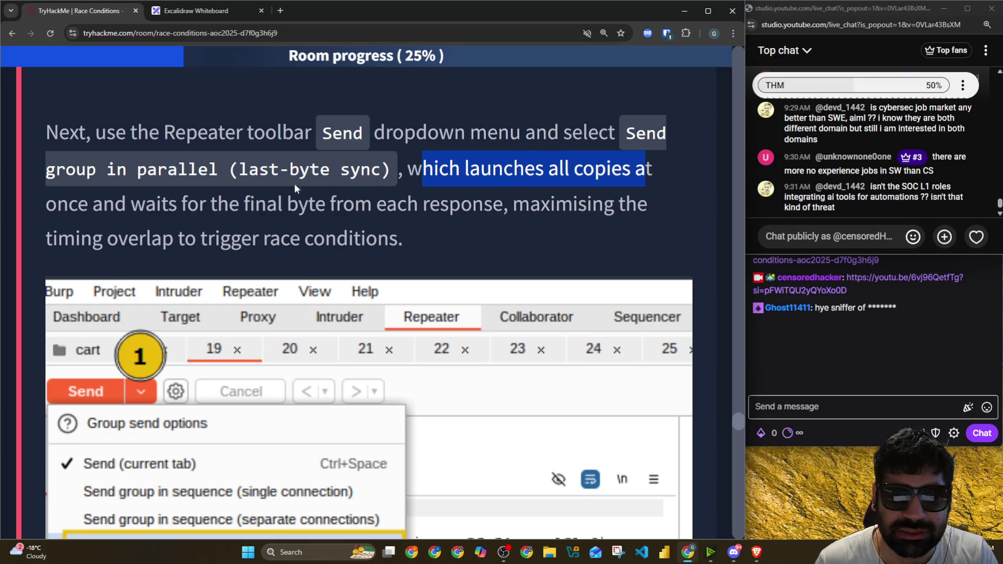
drag(91, 204, 650, 206)
Step: Finish the race-conditions paragraph and switch to the AttackBox window running Burp
mouse_move(93, 255)
mouse_down()
mouse_move(175, 243)
mouse_move(423, 244)
mouse_up()
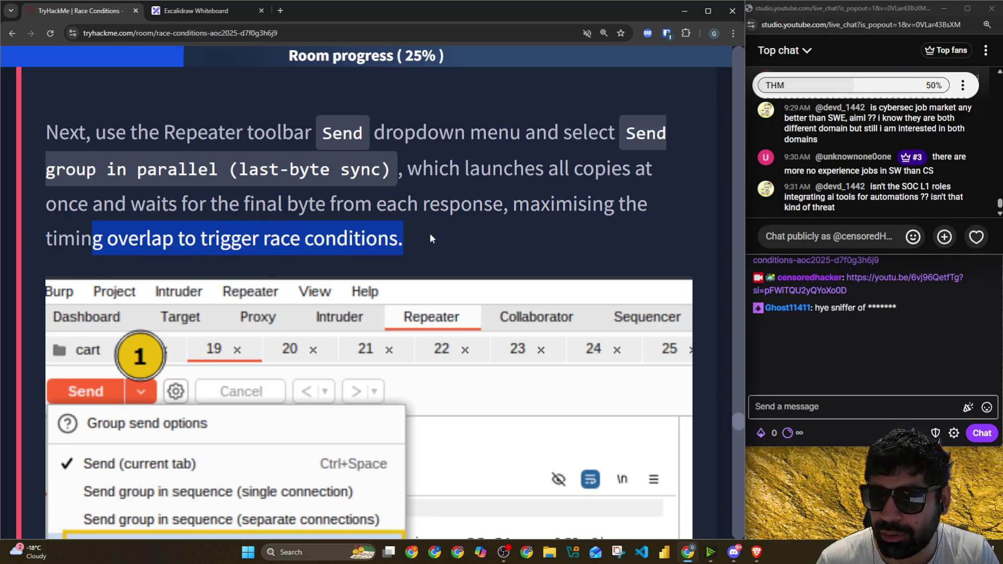
key(alt+Tab)
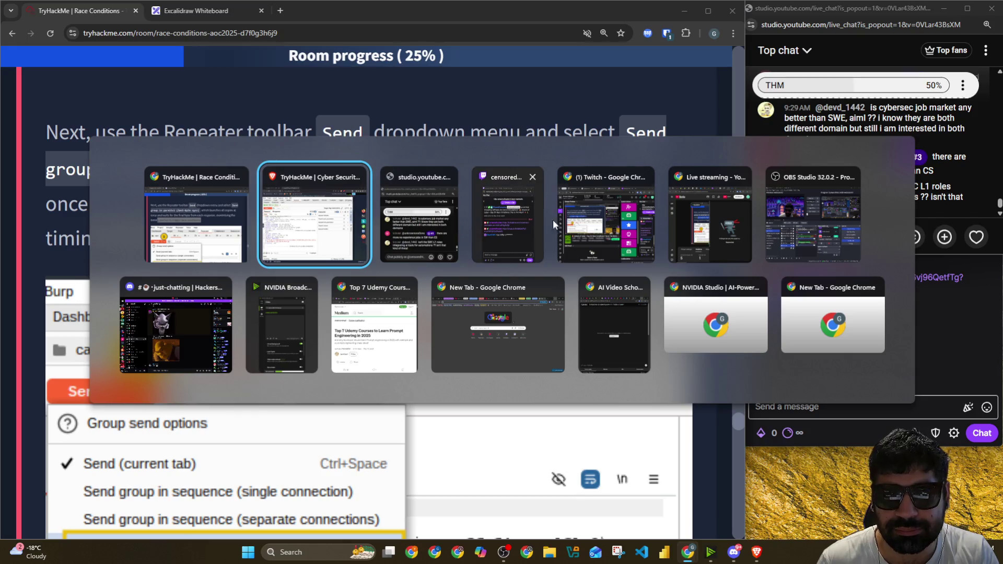
click(327, 230)
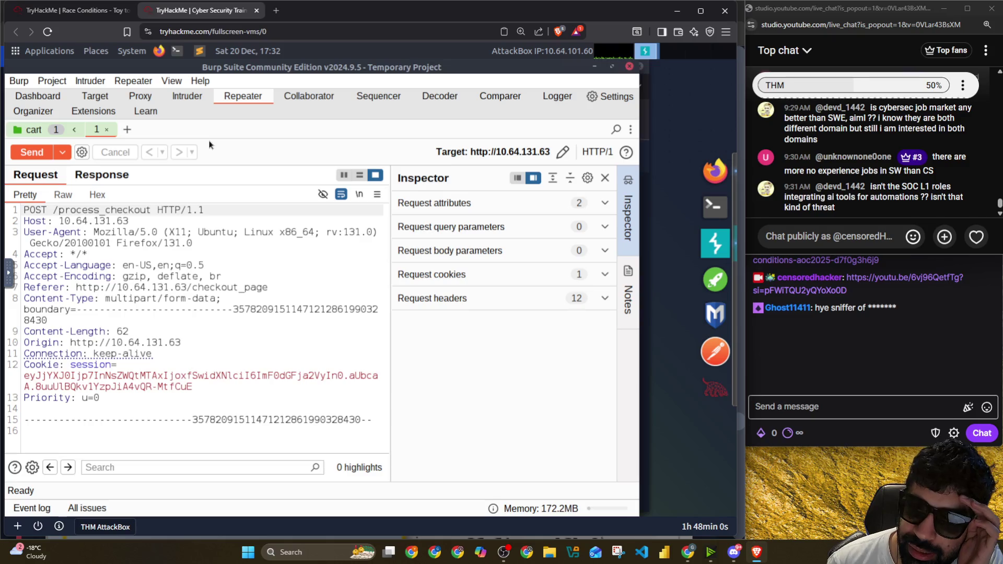
Step: Duplicate the checkout request tab 15 times so the cart group holds 16 copies
right_click(98, 134)
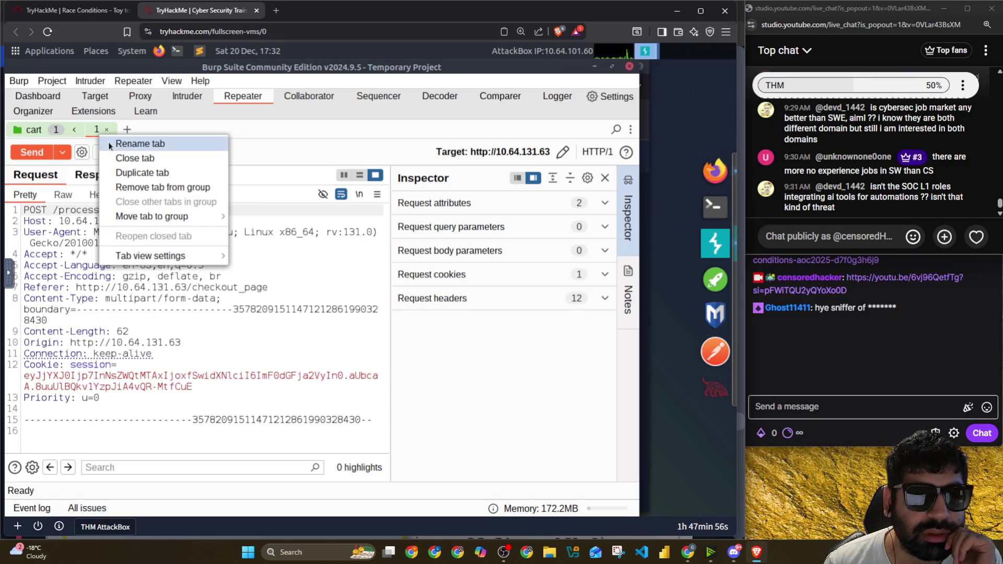
click(130, 175)
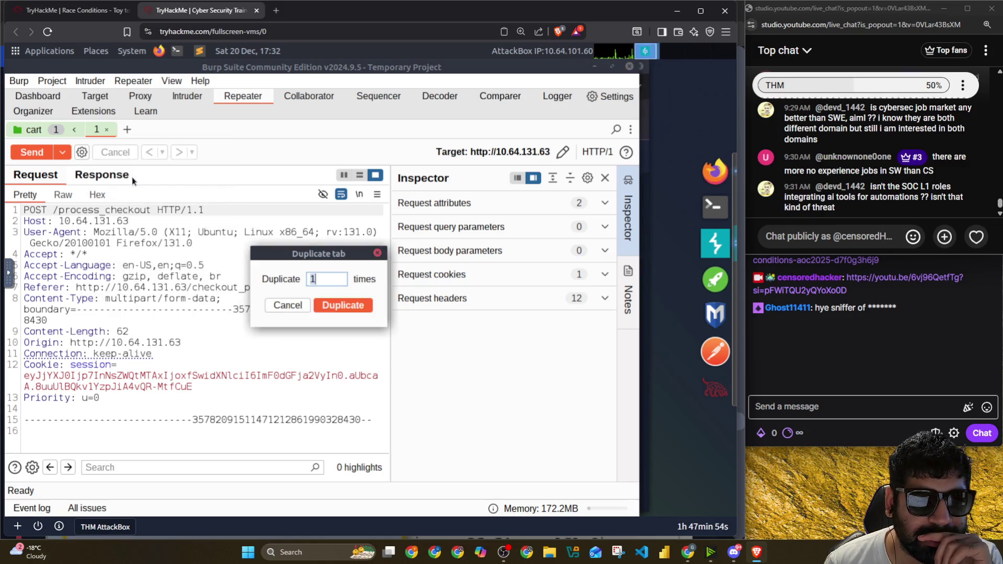
text(15)
click(353, 303)
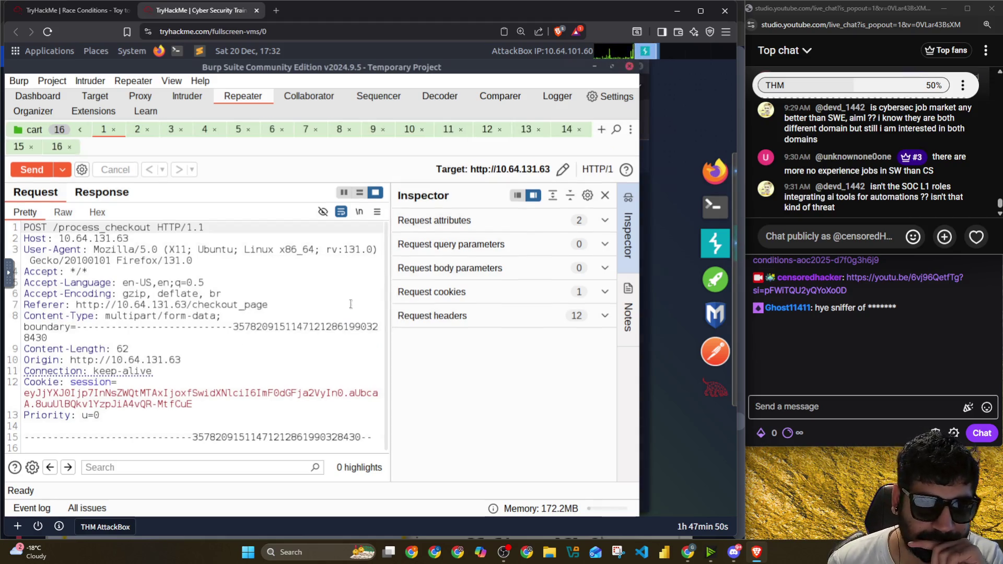
Step: Send the cart group in parallel with last-byte sync, then return to the room page
right_click(42, 135)
click(246, 152)
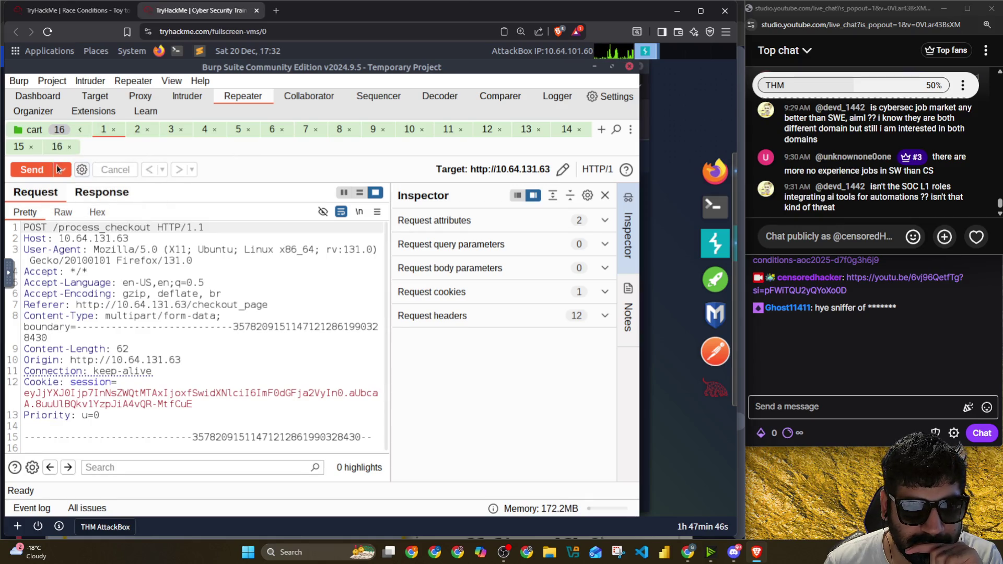
click(67, 172)
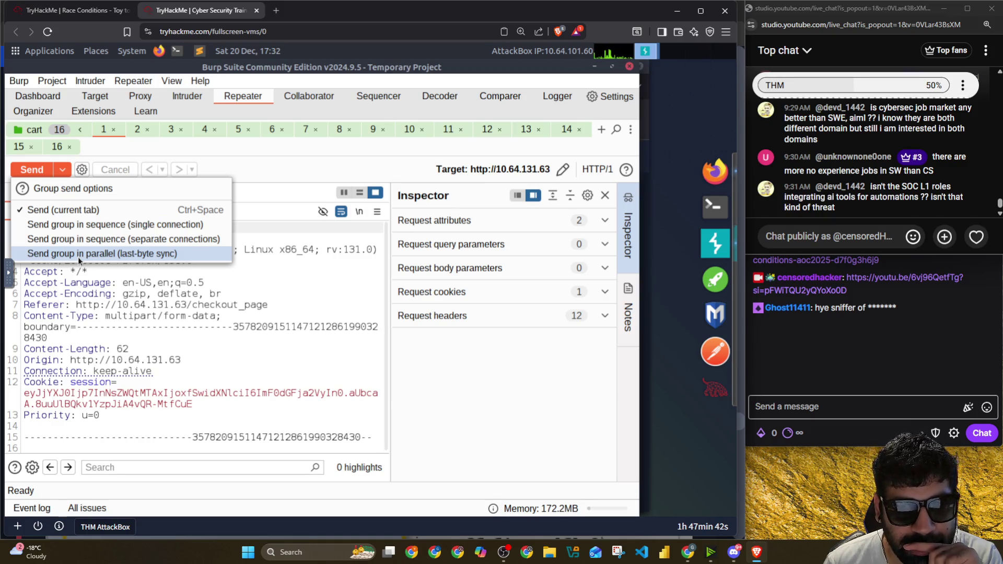
click(78, 253)
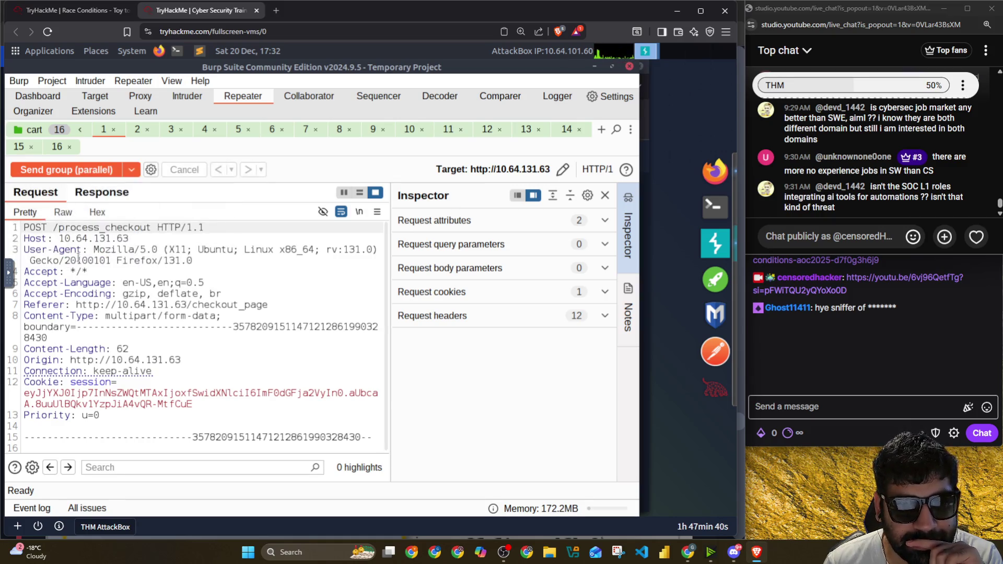
click(69, 170)
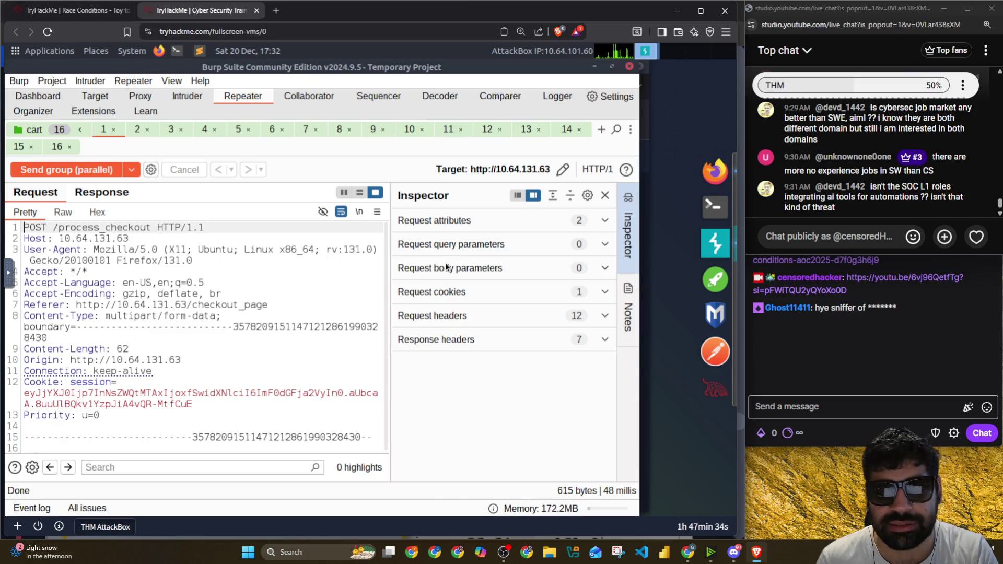
key(alt+Tab)
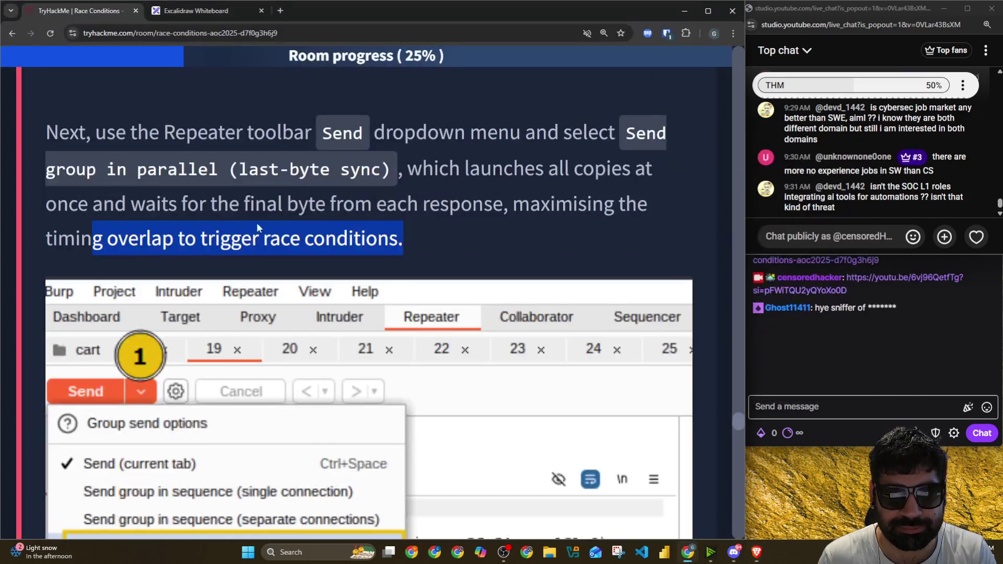
scroll(265, 228, down, 2)
scroll(341, 202, down, 3)
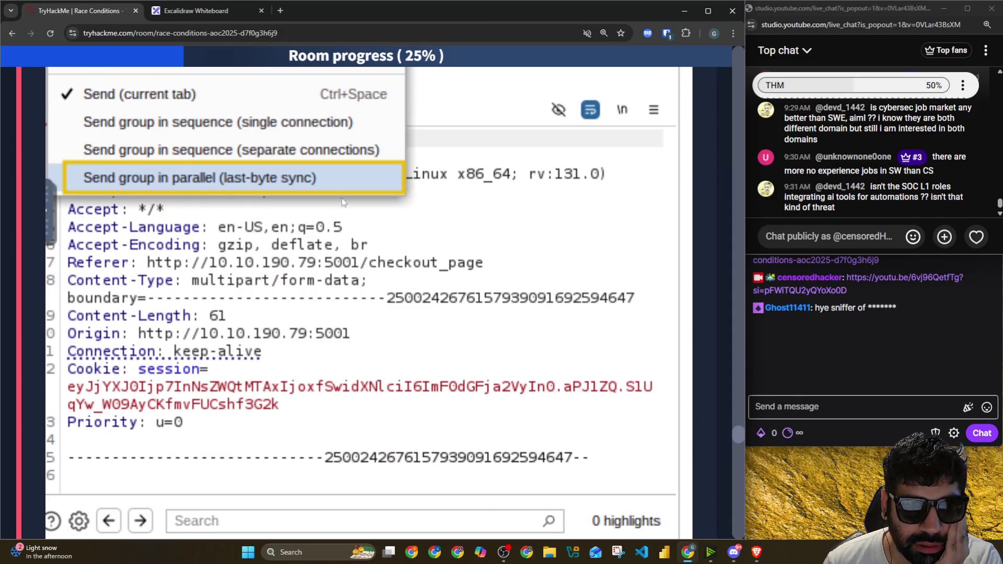
scroll(341, 202, down, 4)
scroll(154, 185, down, 2)
Step: Read the paragraph on launching all 15 requests simultaneously to hit the timing bug
drag(86, 145, 476, 144)
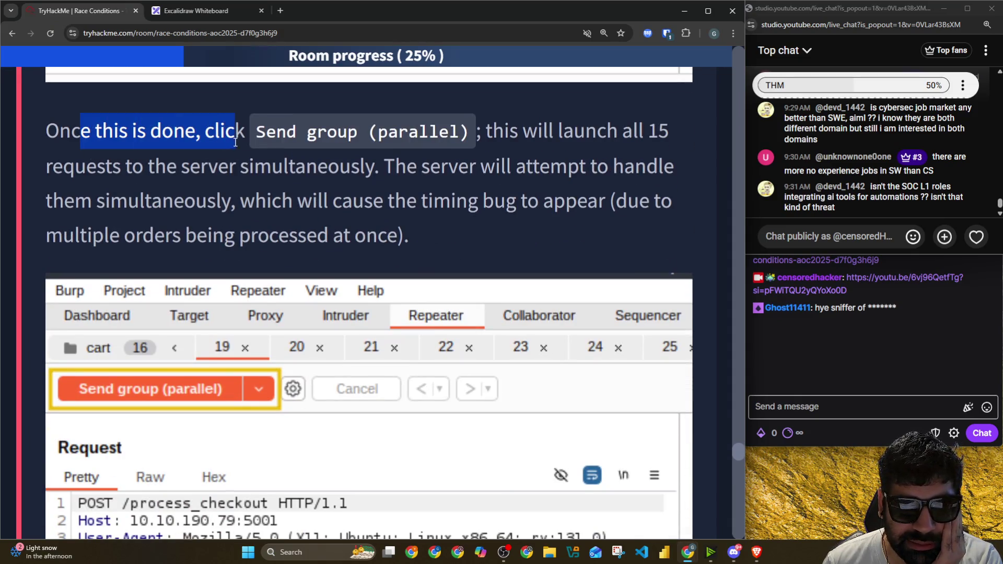
mouse_move(510, 139)
mouse_down()
mouse_move(573, 138)
mouse_move(493, 138)
mouse_up()
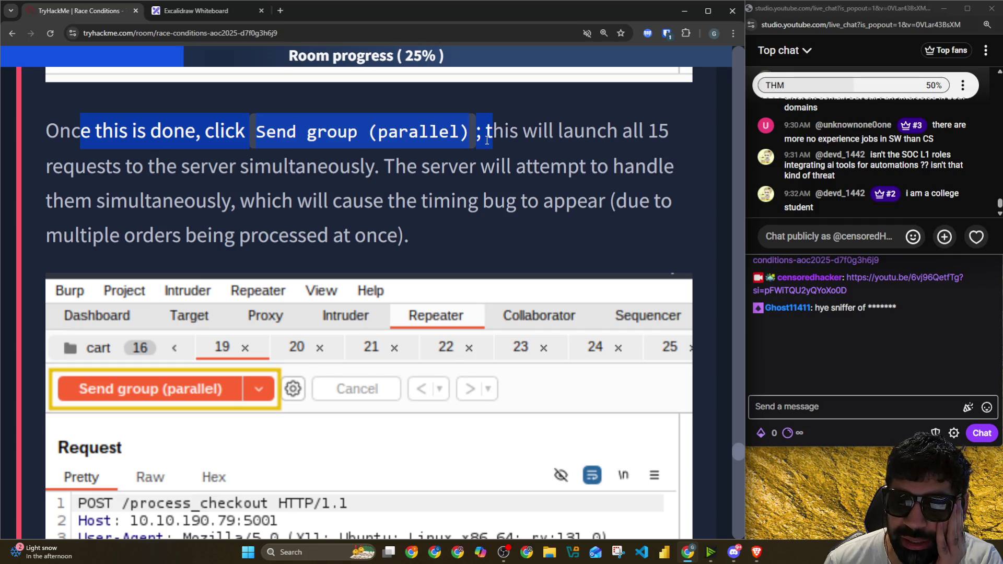
click(487, 139)
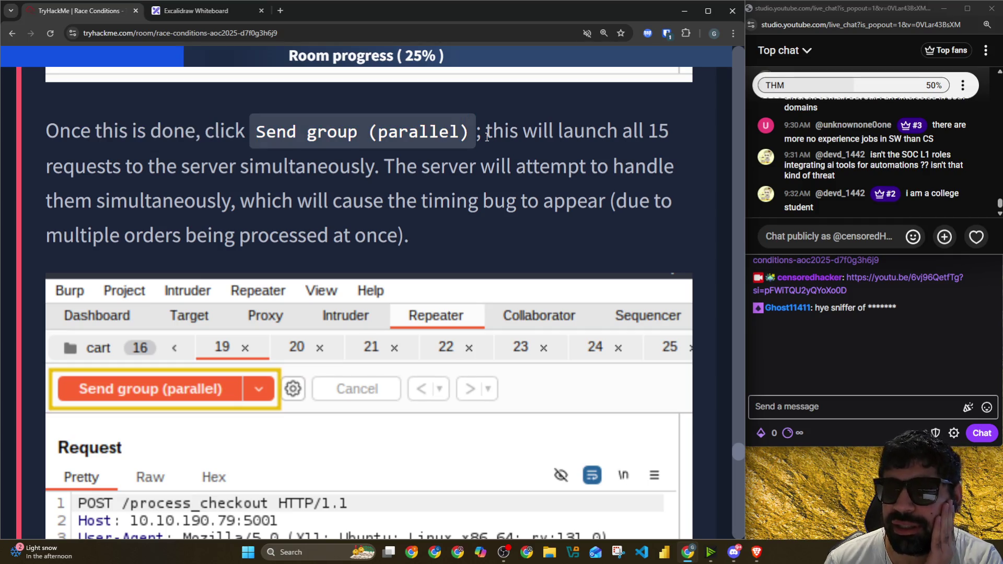
drag(486, 137, 670, 133)
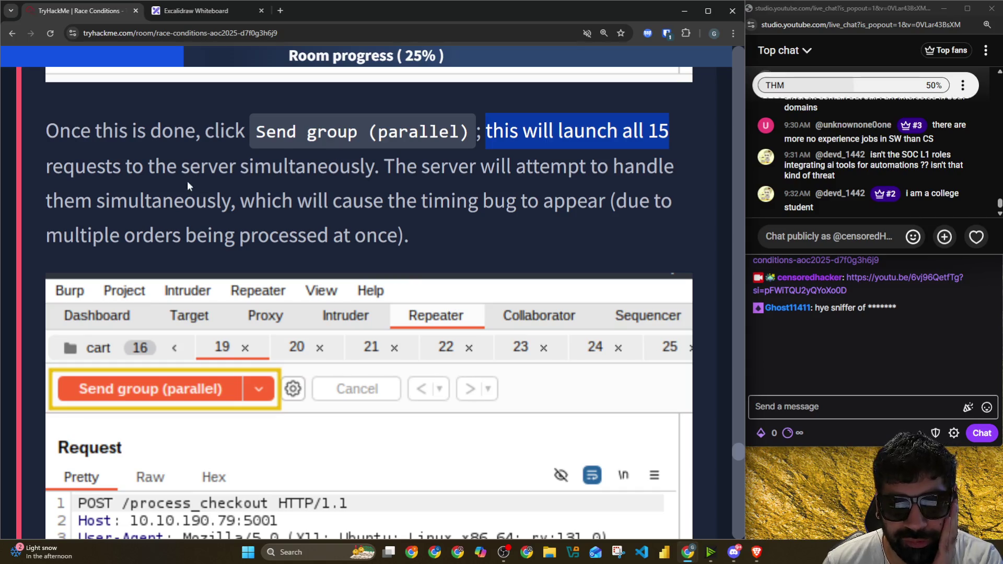
drag(135, 171, 668, 166)
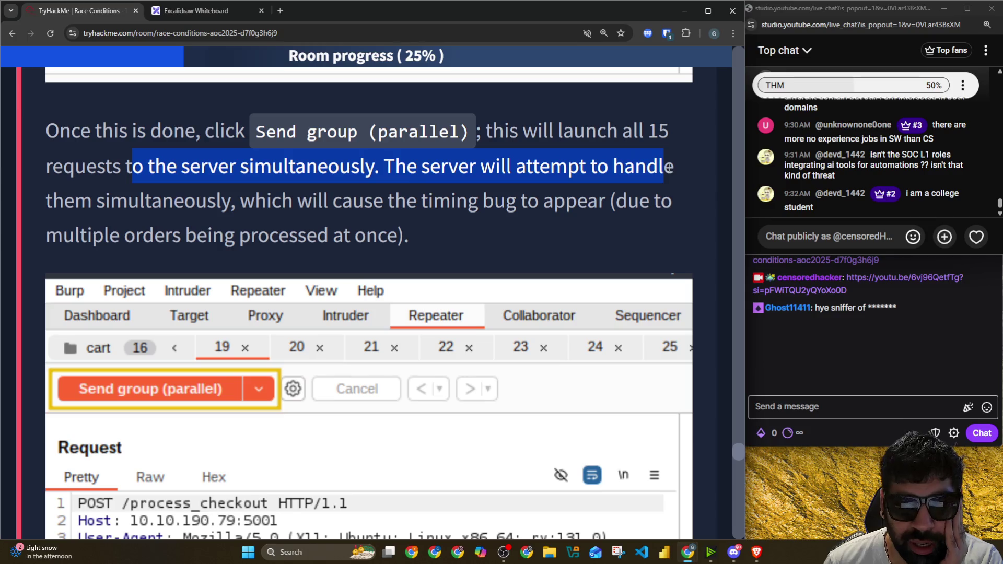
drag(240, 201, 673, 202)
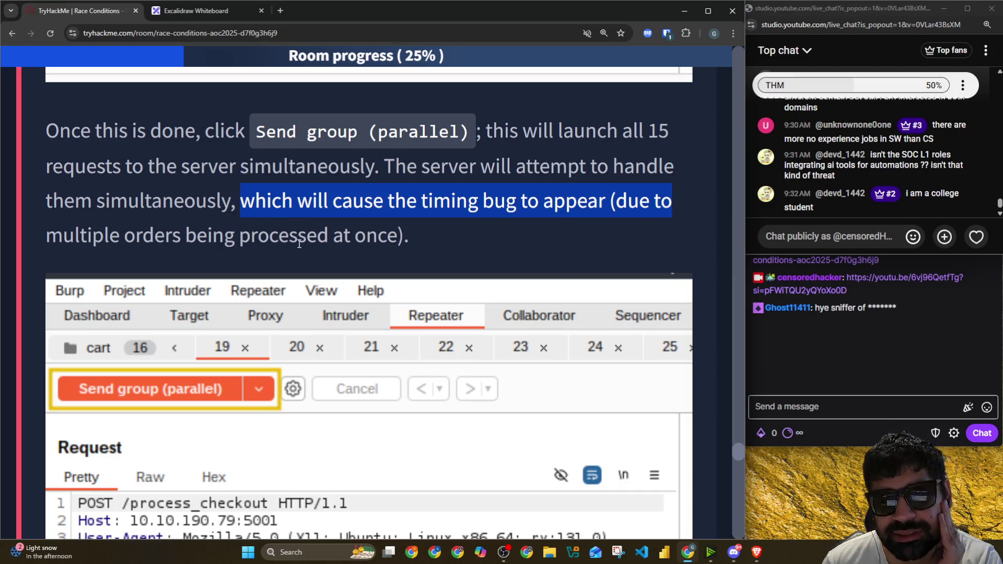
drag(299, 236, 391, 237)
scroll(227, 250, down, 5)
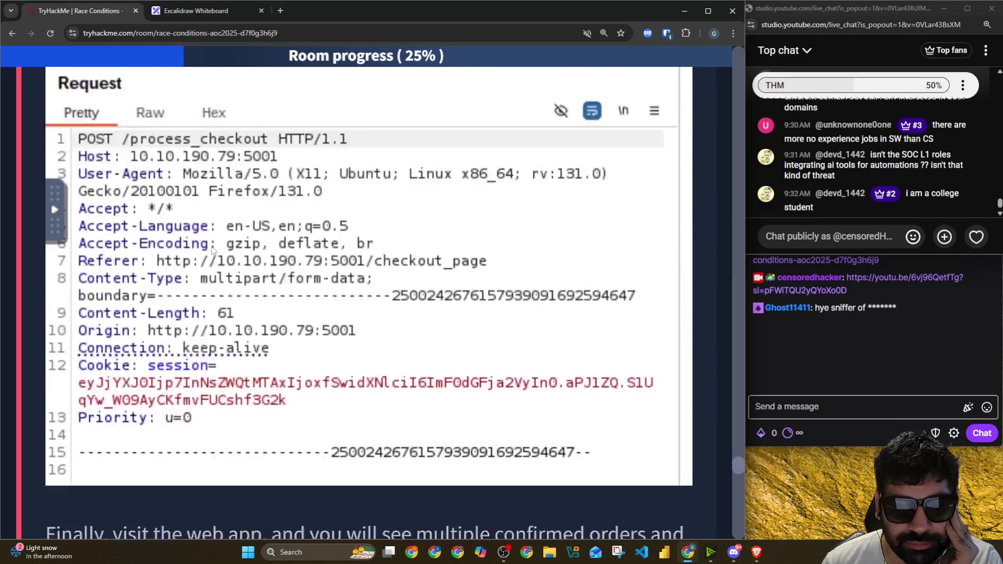
scroll(213, 250, down, 2)
scroll(235, 227, up, 4)
scroll(244, 211, up, 1)
scroll(248, 202, up, 3)
Step: Read the Mitigation notes on server request handling and stock reduction, then switch to the AttackBox
click(400, 221)
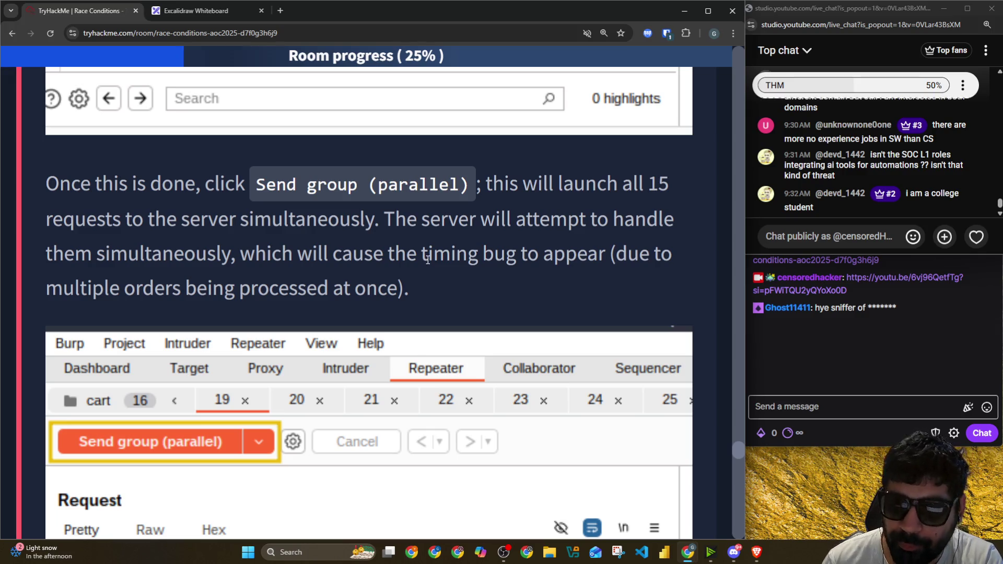
drag(419, 220, 650, 222)
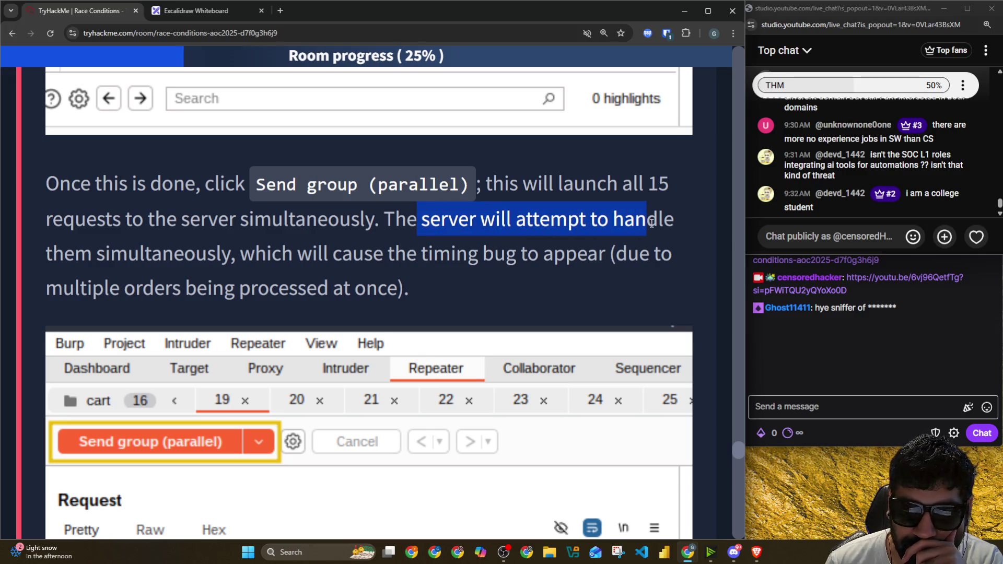
drag(262, 258, 688, 260)
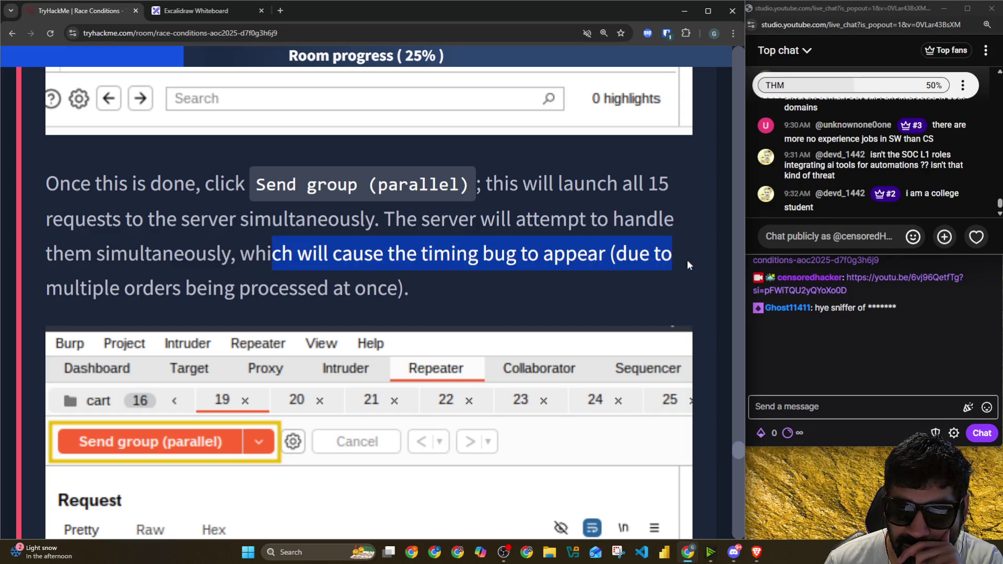
scroll(688, 259, down, 3)
scroll(214, 259, down, 3)
scroll(214, 260, down, 3)
drag(61, 266, 673, 273)
drag(173, 301, 503, 299)
scroll(198, 304, down, 3)
scroll(197, 304, down, 2)
drag(169, 174, 45, 174)
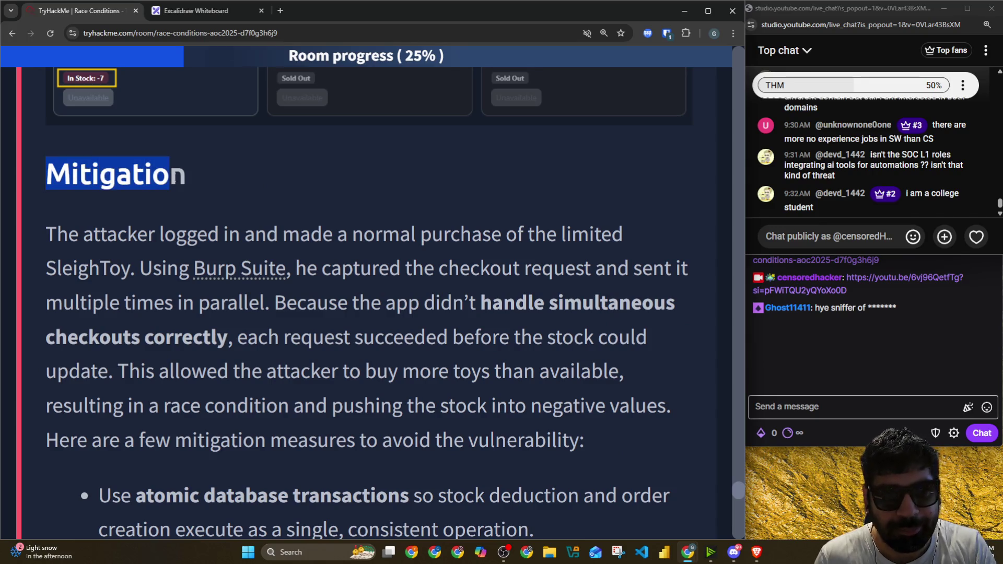
key(alt+Tab)
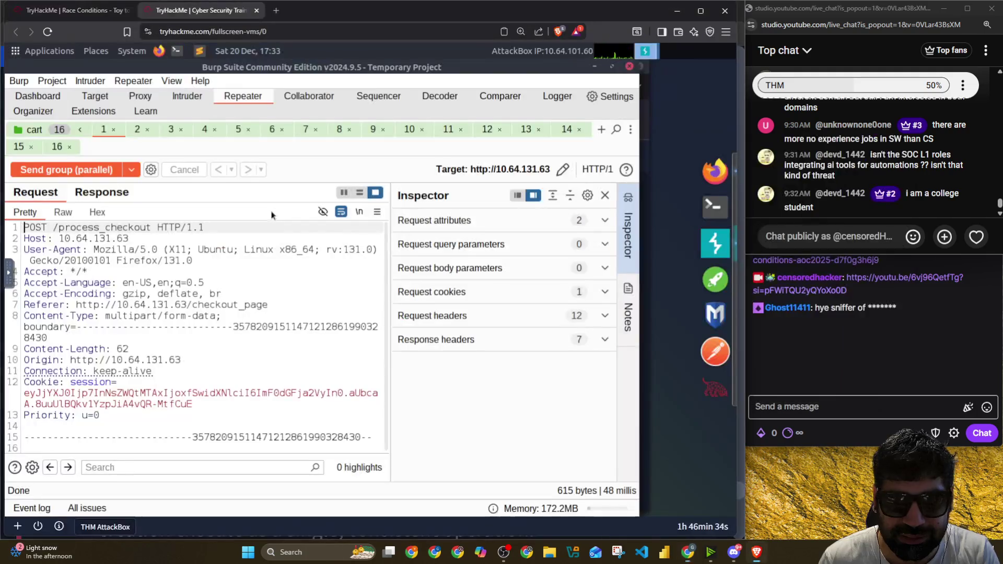
Step: Reload the TBFC Shop orders page and check the sled-101 stock values dropping negative
click(704, 176)
click(62, 111)
scroll(260, 308, down, 5)
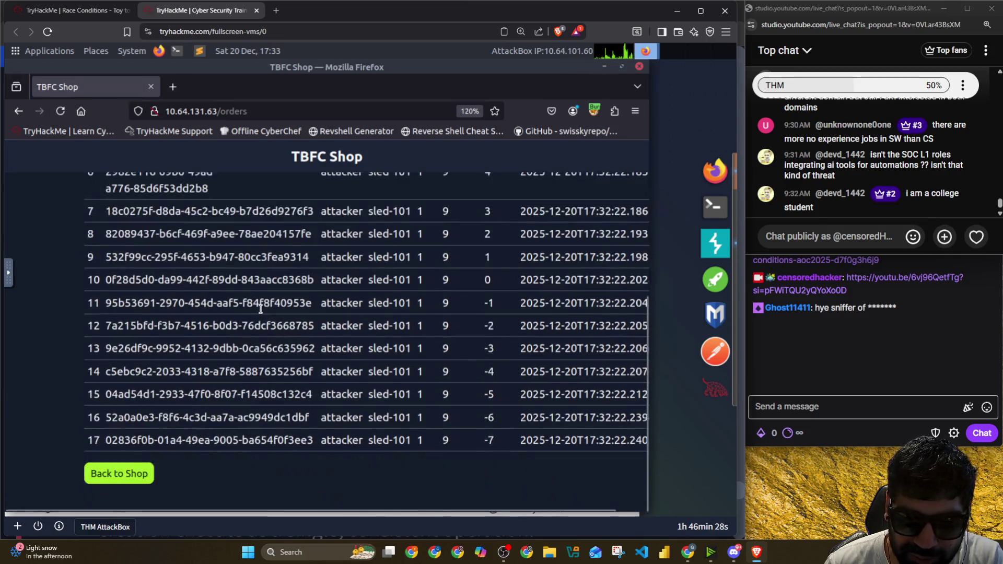
scroll(508, 352, up, 5)
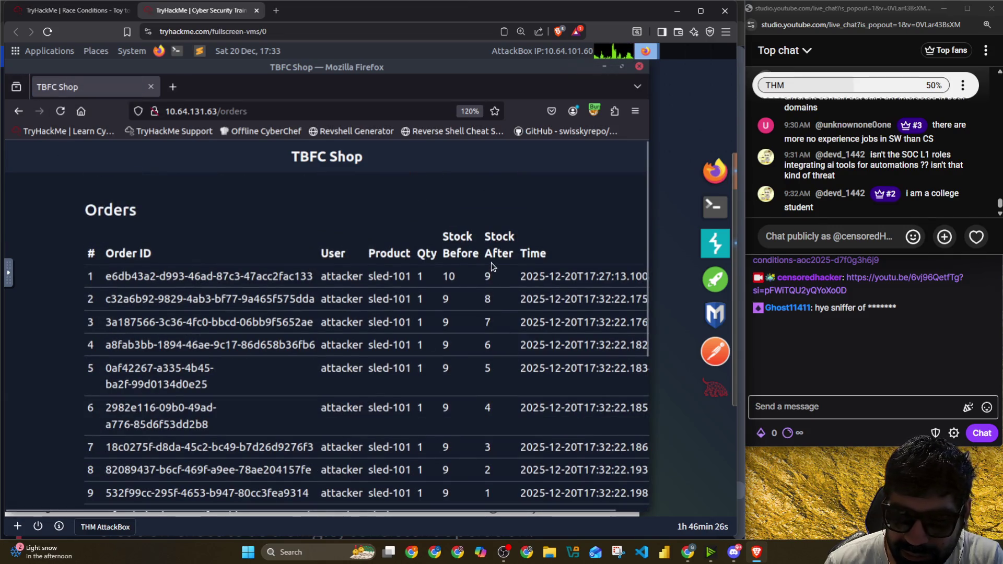
scroll(492, 269, down, 2)
double_click(446, 197)
scroll(492, 235, down, 2)
scroll(488, 263, down, 2)
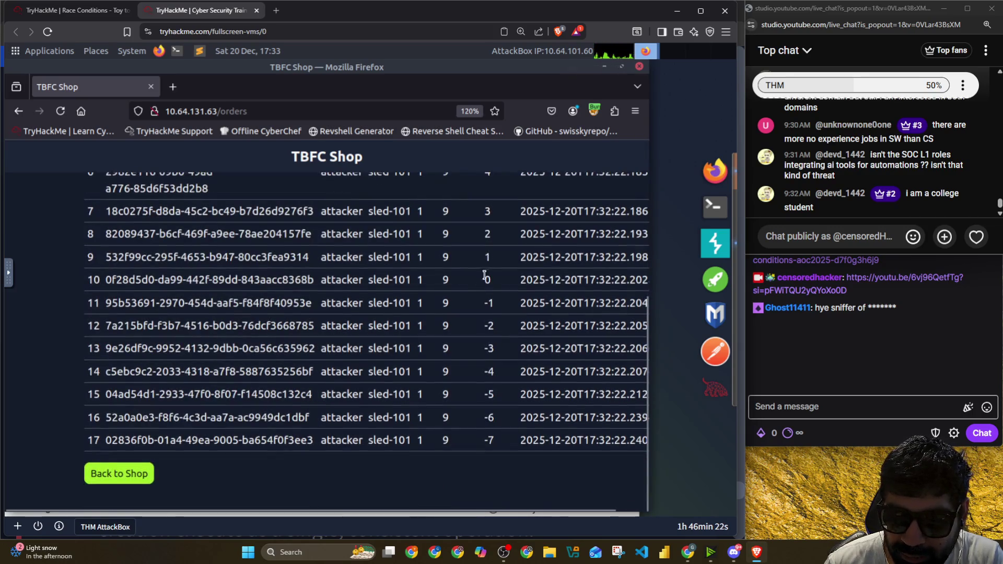
double_click(491, 327)
double_click(491, 350)
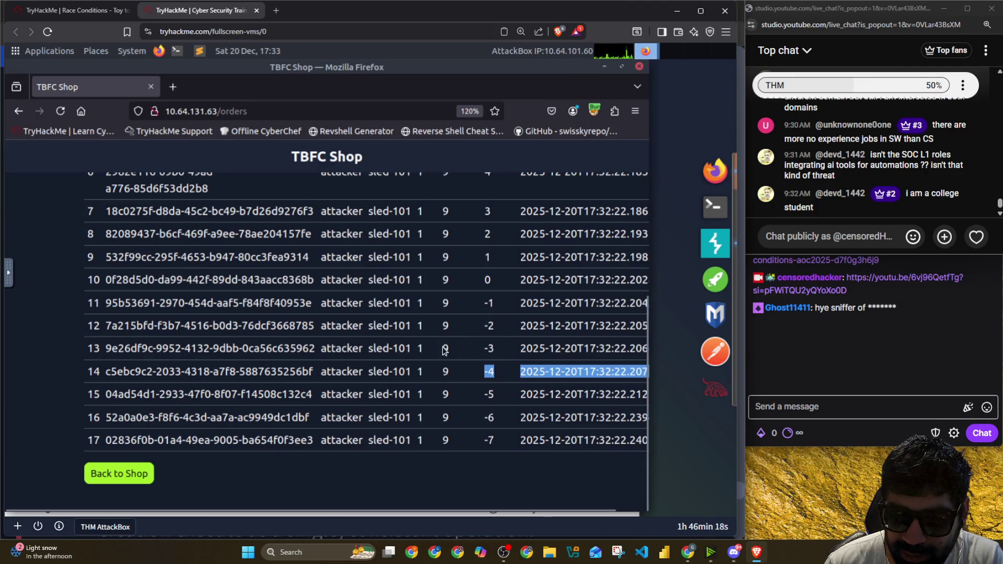
scroll(441, 343, up, 5)
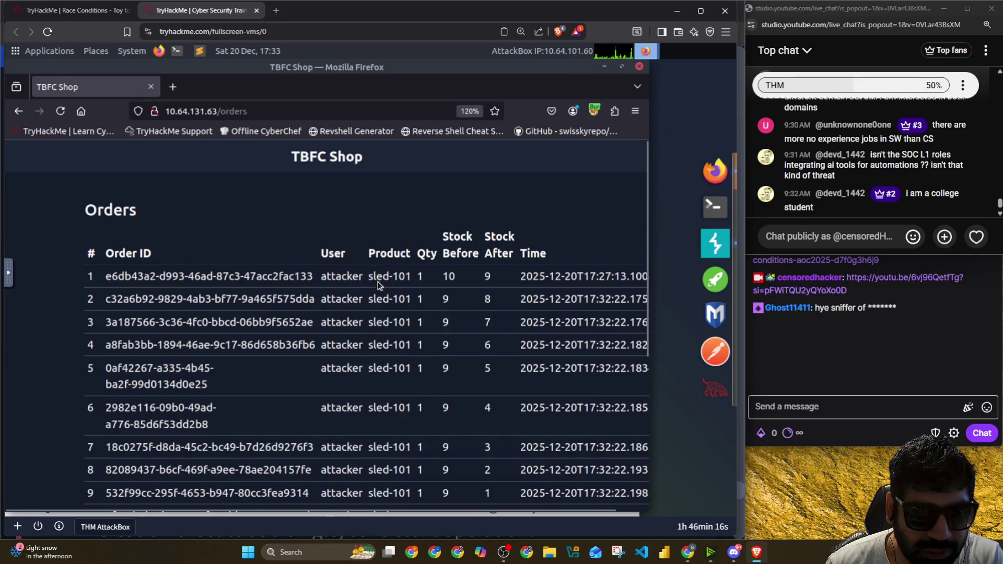
scroll(407, 276, down, 3)
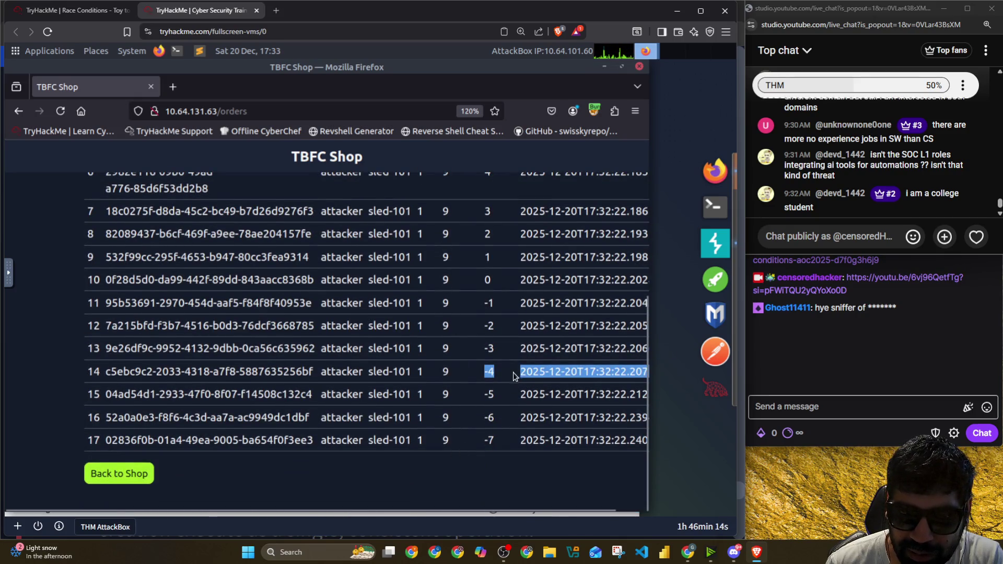
scroll(513, 374, up, 3)
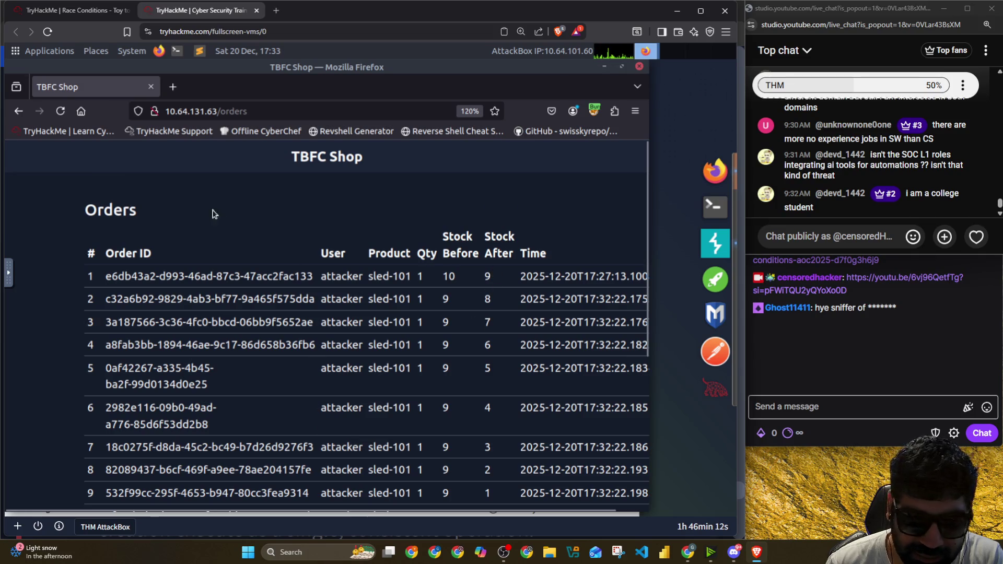
Step: Remove 'orders' from the page address to target the shop root
double_click(235, 110)
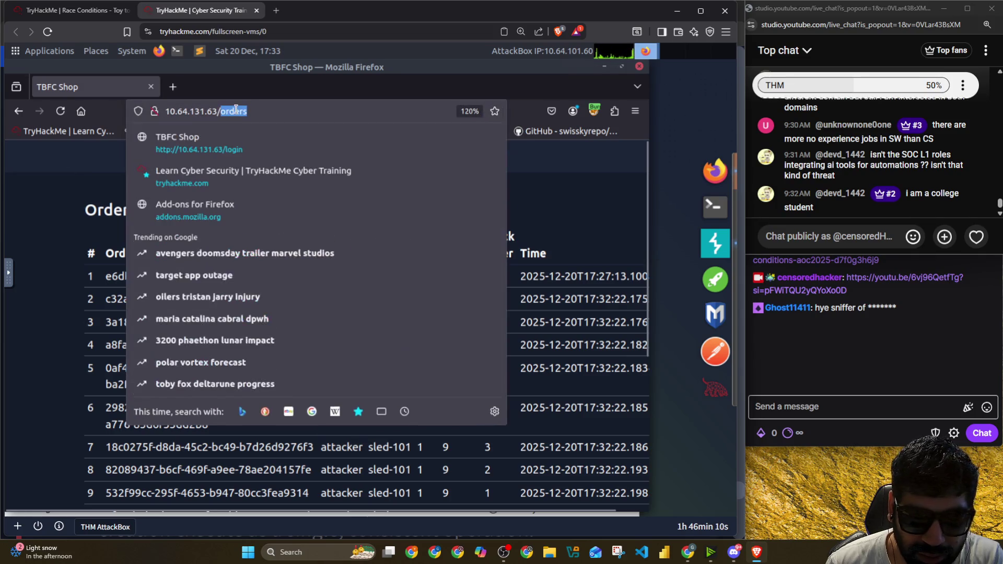
key(BackSpace)
key(BackSpace)
key(Escape)
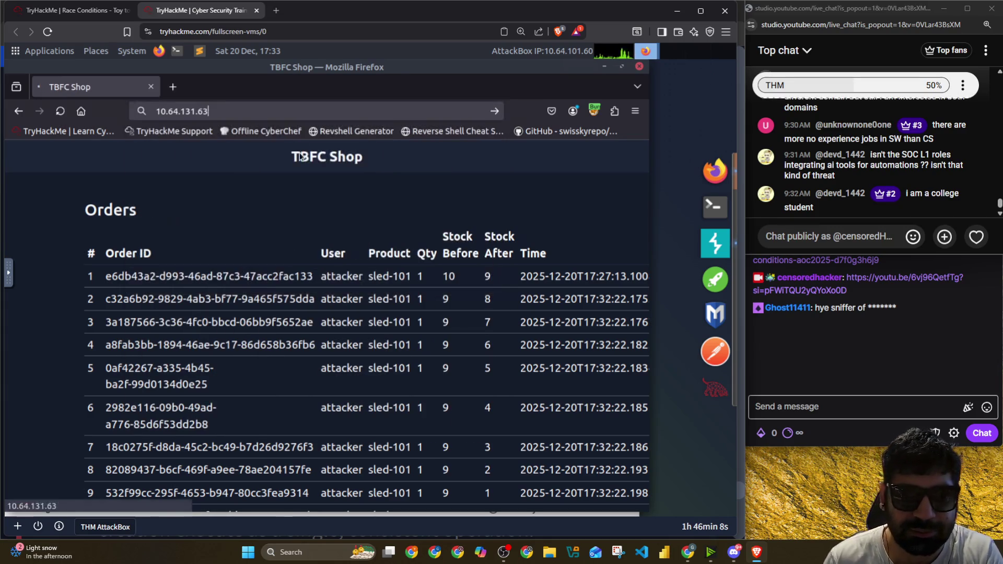
key(Return)
mouse_move(202, 268)
mouse_down()
mouse_move(445, 269)
mouse_move(305, 271)
mouse_up()
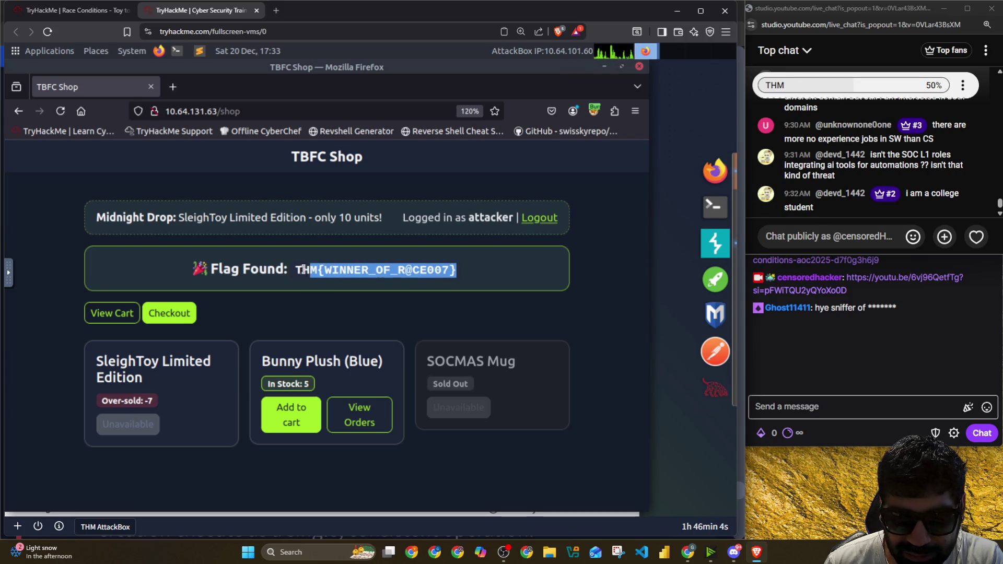
right_click(301, 273)
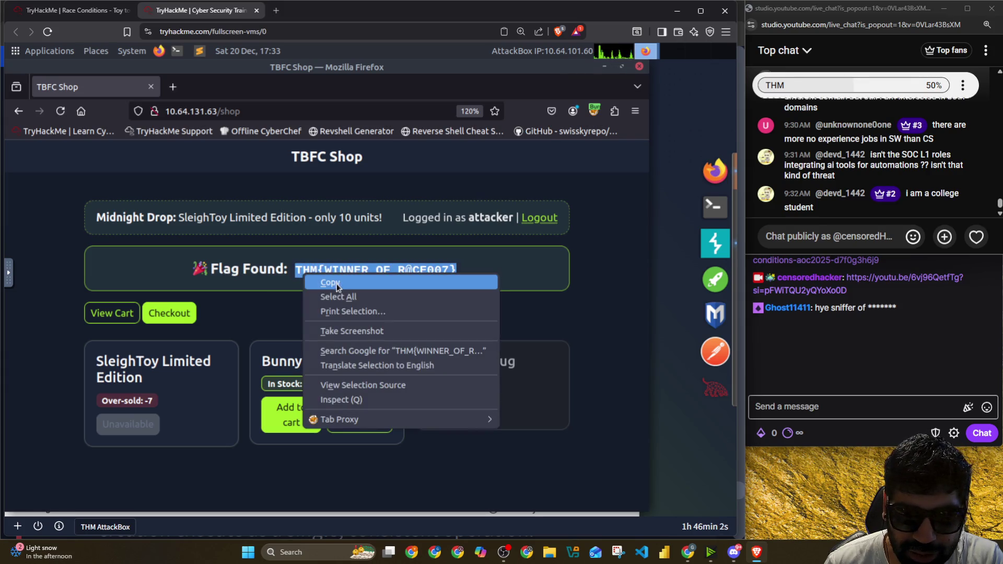
click(331, 282)
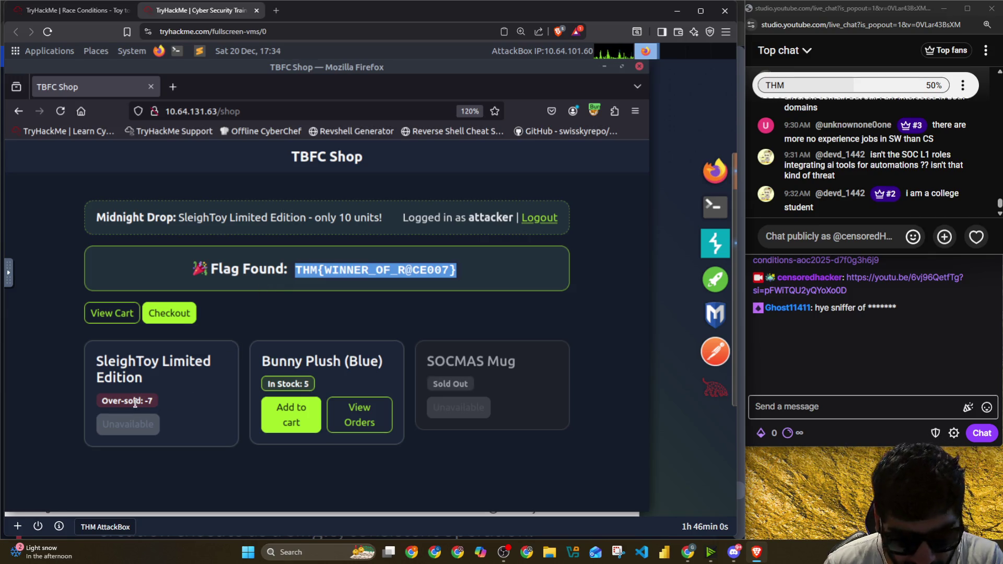
drag(135, 402, 154, 401)
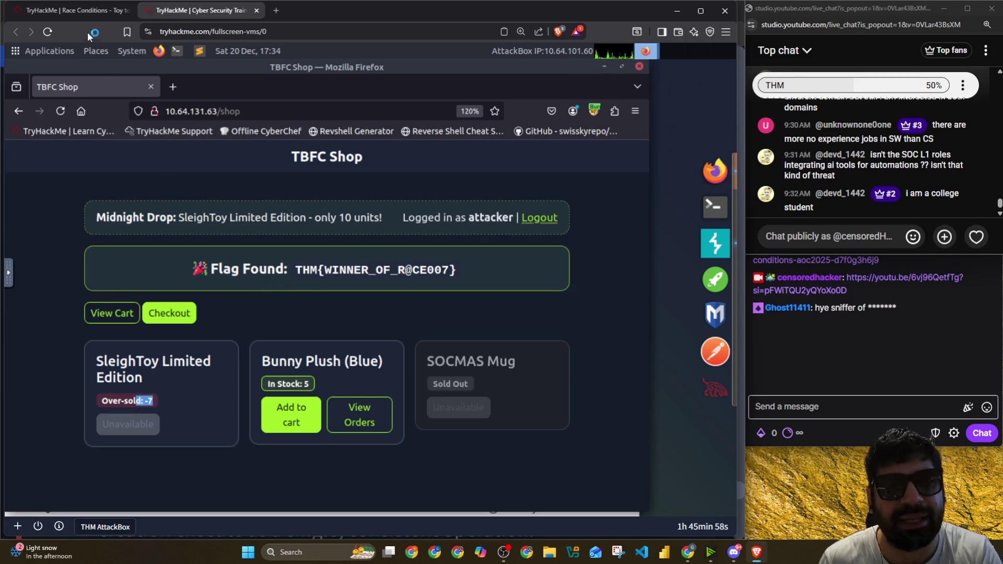
click(79, 10)
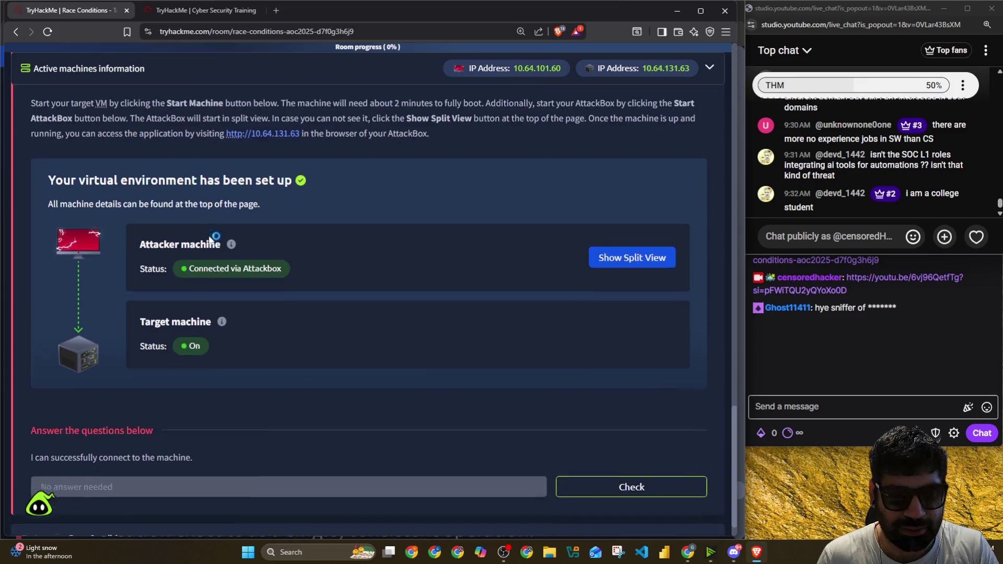
Step: Clear the mistyped text from the SleighToy flag answer field
key(alt+Tab)
scroll(235, 274, down, 5)
scroll(235, 274, down, 7)
scroll(227, 266, down, 3)
scroll(212, 354, up, 5)
scroll(195, 317, down, 3)
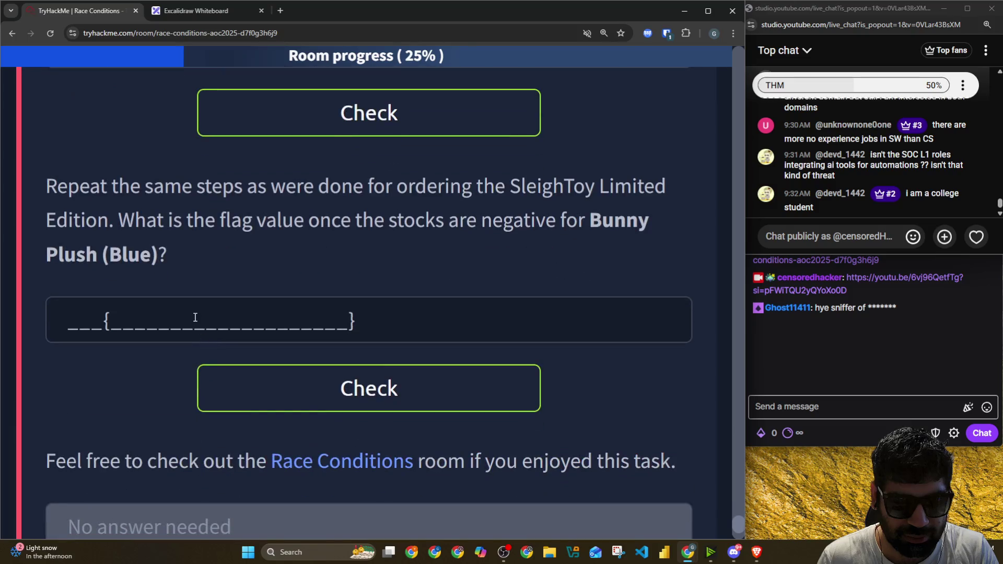
scroll(173, 197, up, 2)
click(170, 203)
text(d:-{7)
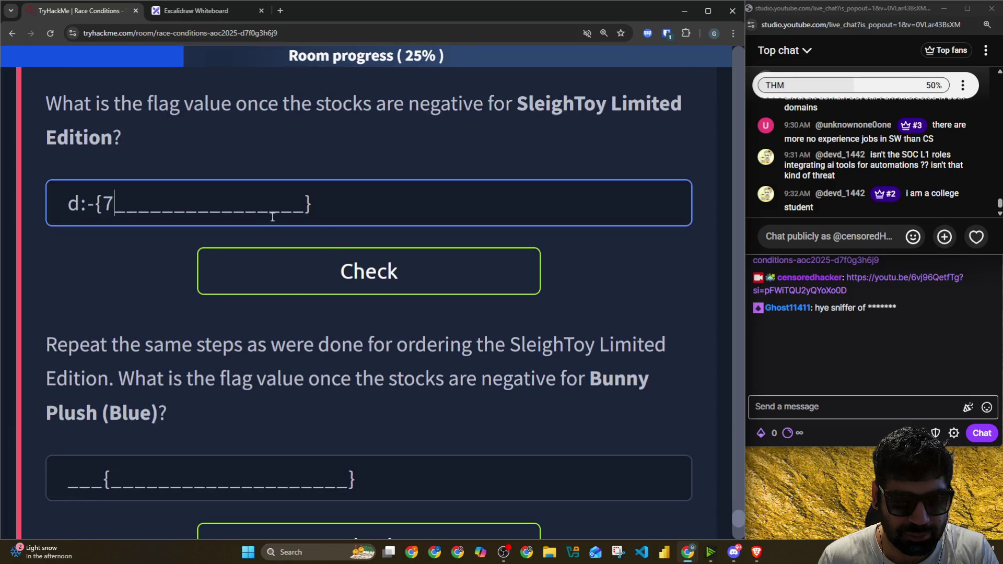
key(ctrl+a)
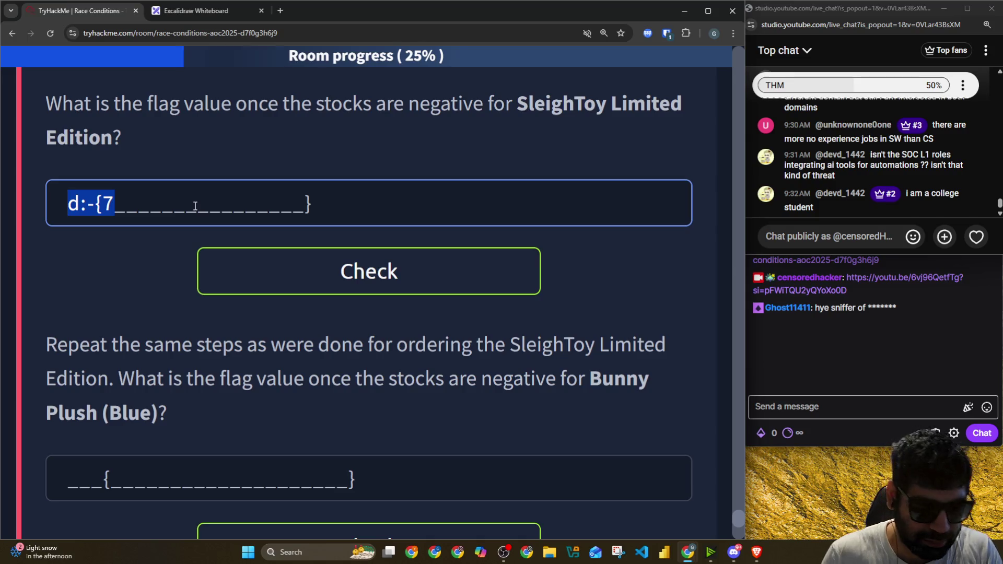
text(TTH)
key(BackSpace)
key(BackSpace)
text(TH)
key(BackSpace)
key(BackSpace)
text(HM{)
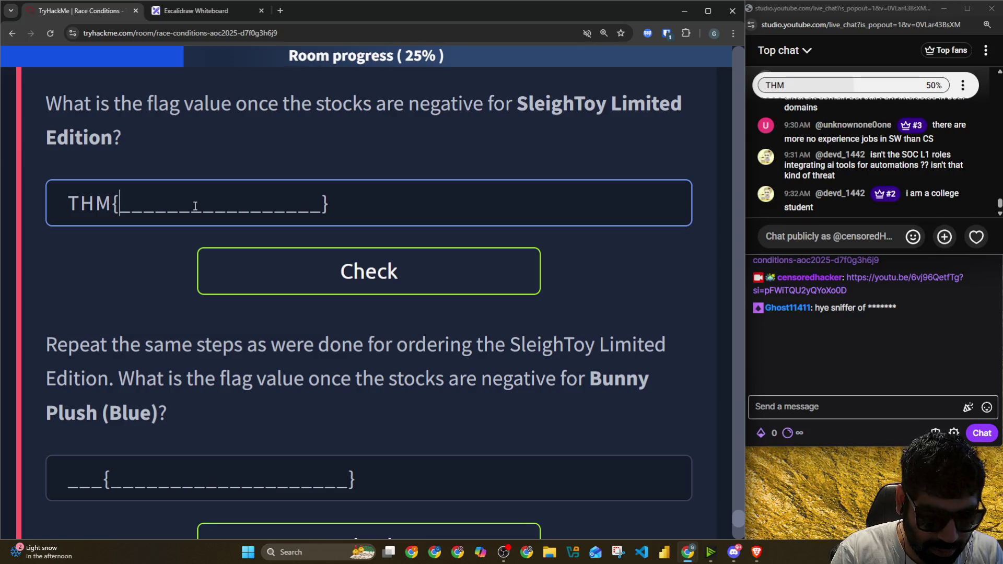
Step: Re-copy the flag text WINNER_OF_R@CE007 from the AttackBox shop page
key(alt+Tab)
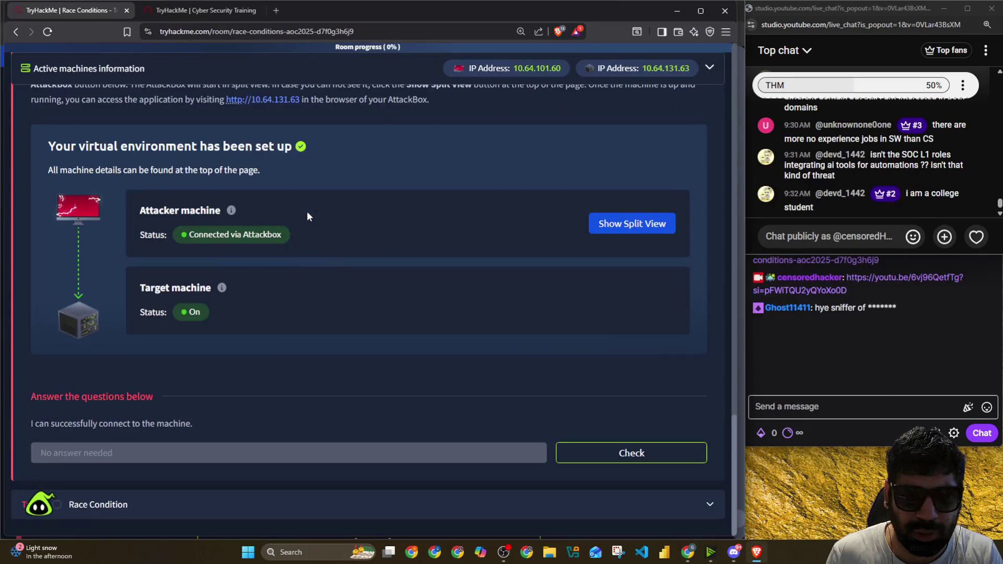
key(alt+Tab)
click(196, 11)
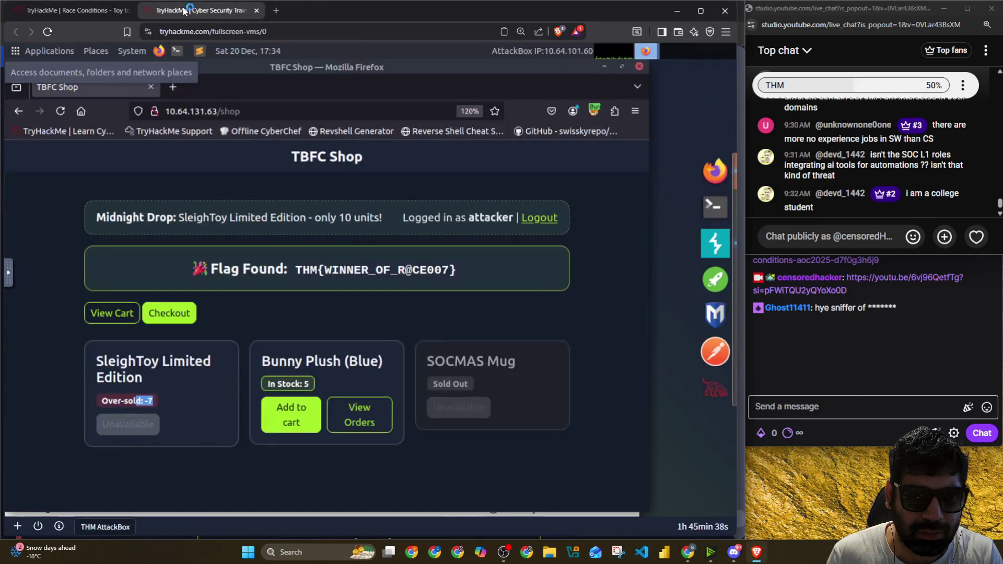
drag(331, 269, 388, 270)
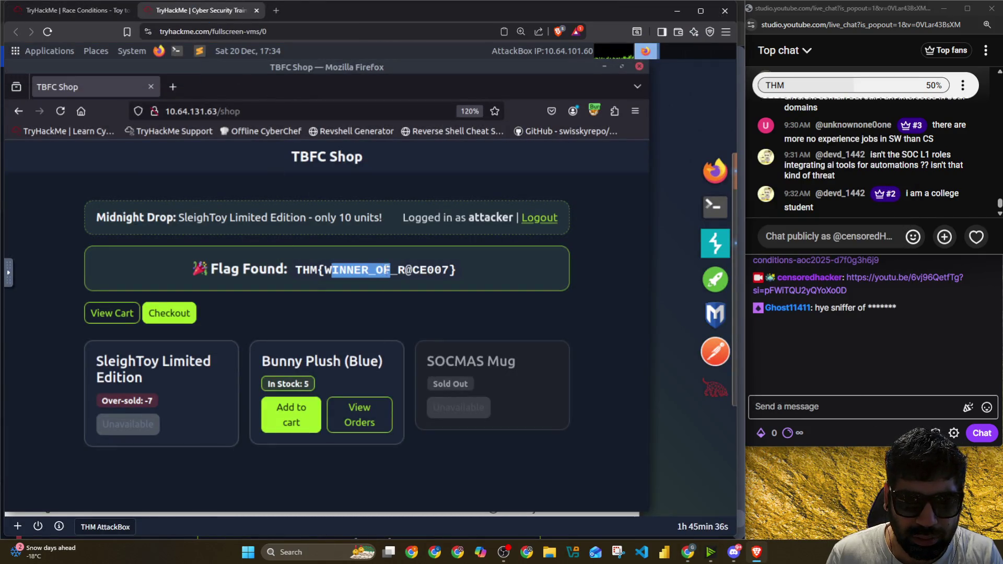
drag(325, 270, 450, 270)
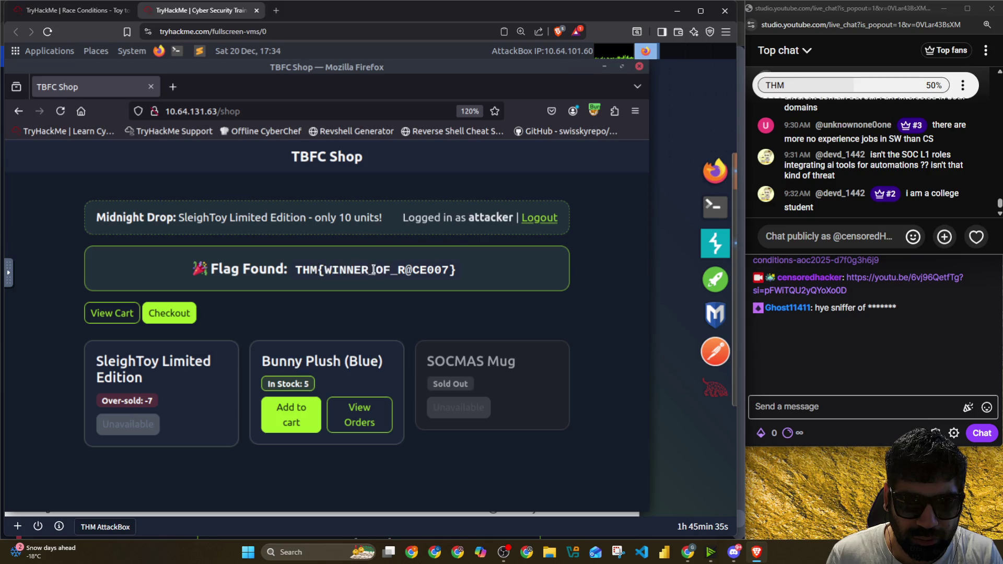
right_click(437, 269)
click(458, 278)
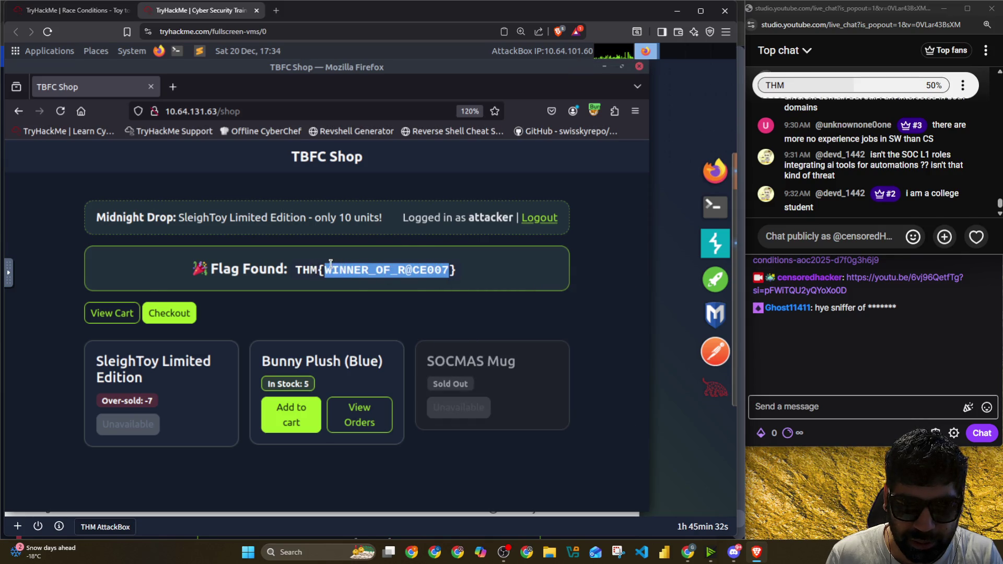
key(alt+Tab)
click(221, 213)
key(ctrl+v)
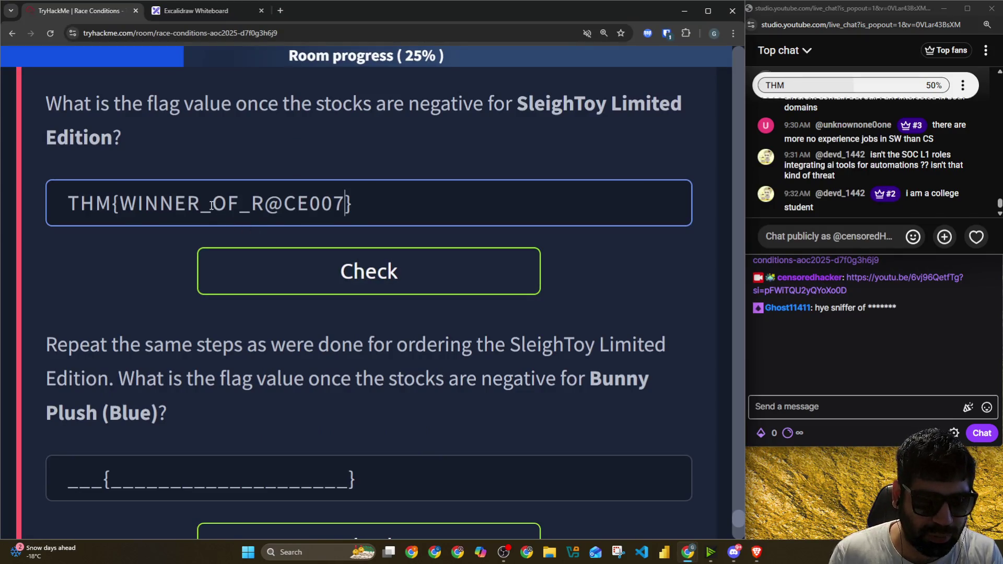
click(341, 273)
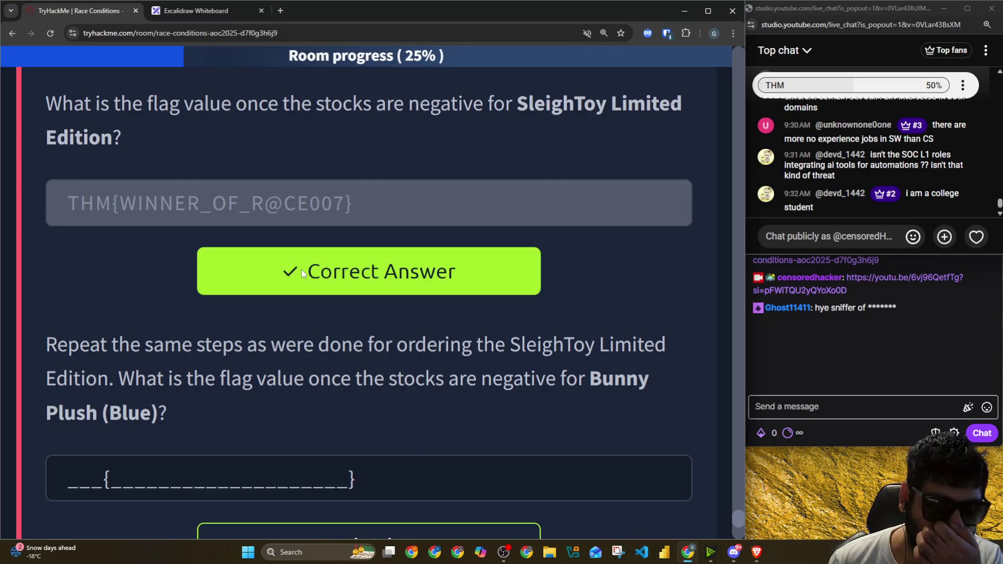
scroll(113, 184, up, 5)
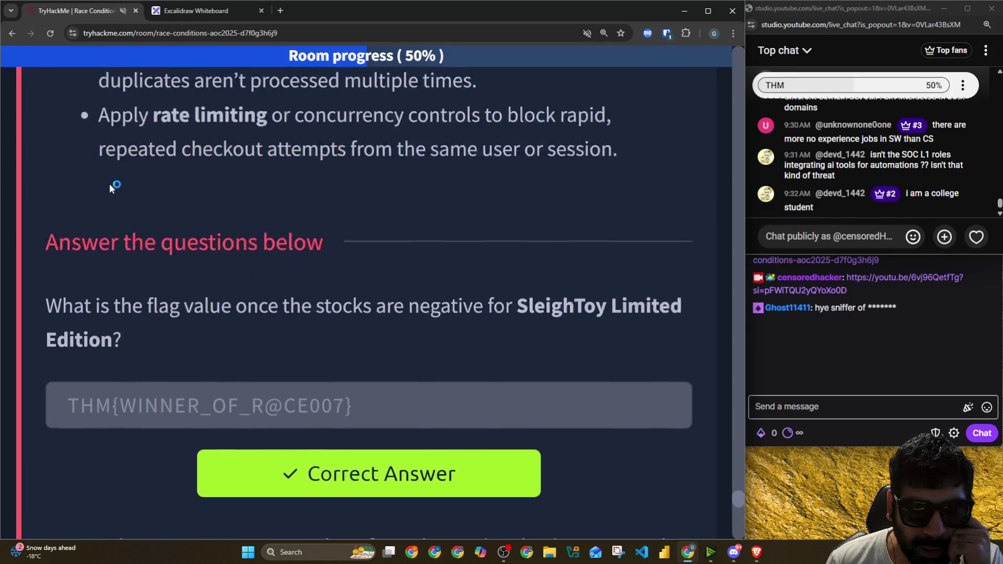
scroll(109, 183, up, 2)
scroll(109, 184, up, 2)
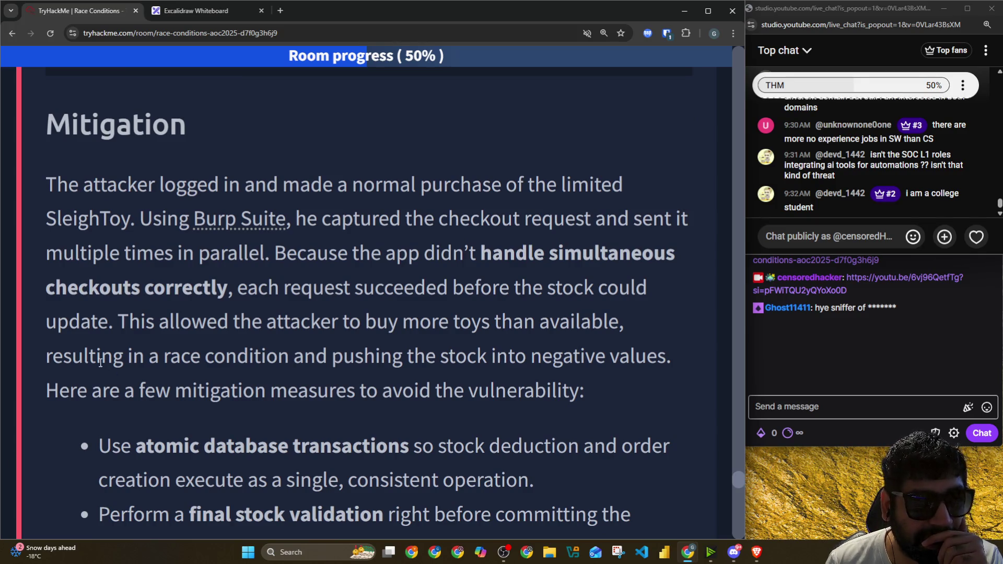
Step: Read the recap of how simultaneous checkouts oversold toys into negative stock, highlighting sentences
drag(38, 192, 624, 185)
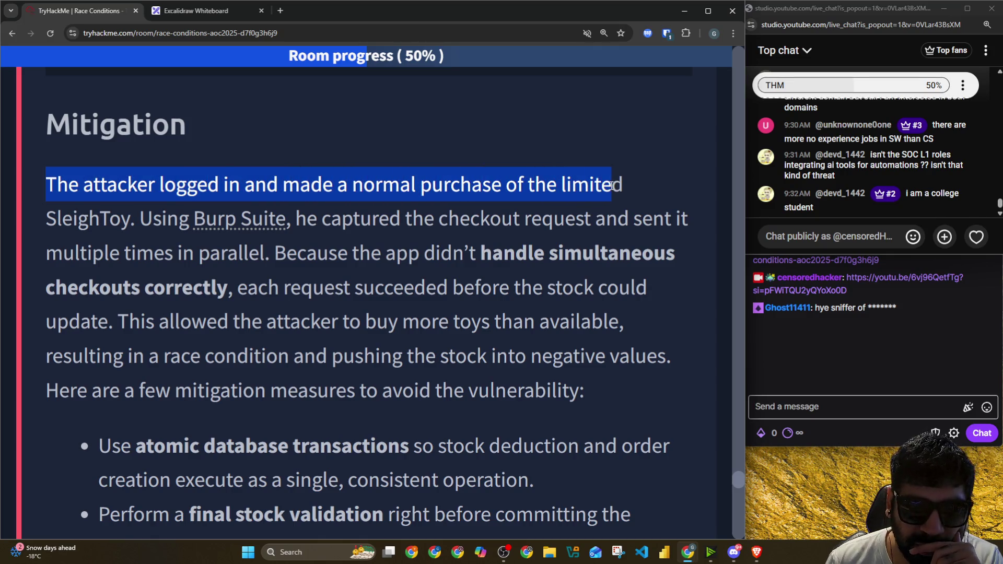
drag(139, 219, 675, 219)
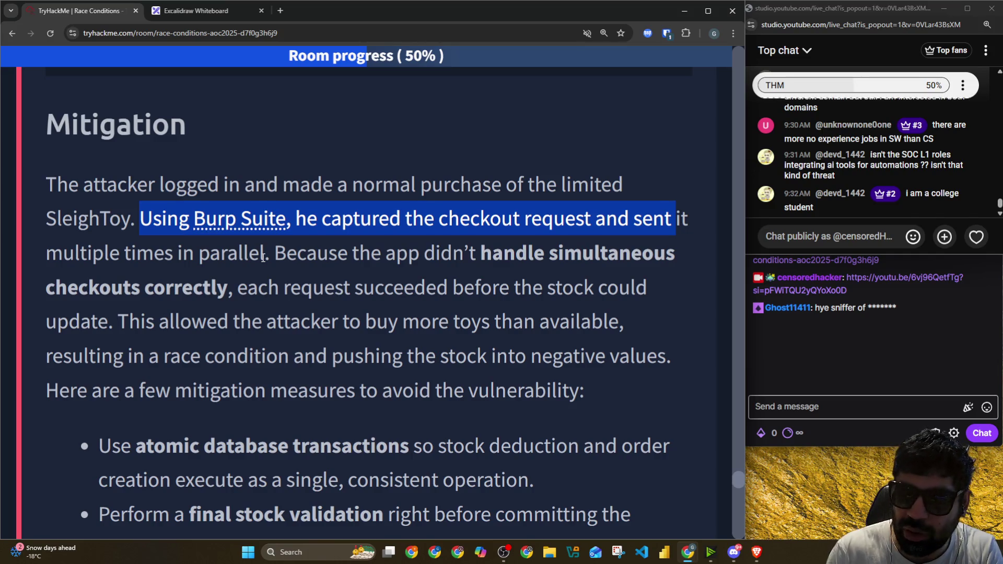
drag(269, 255, 682, 257)
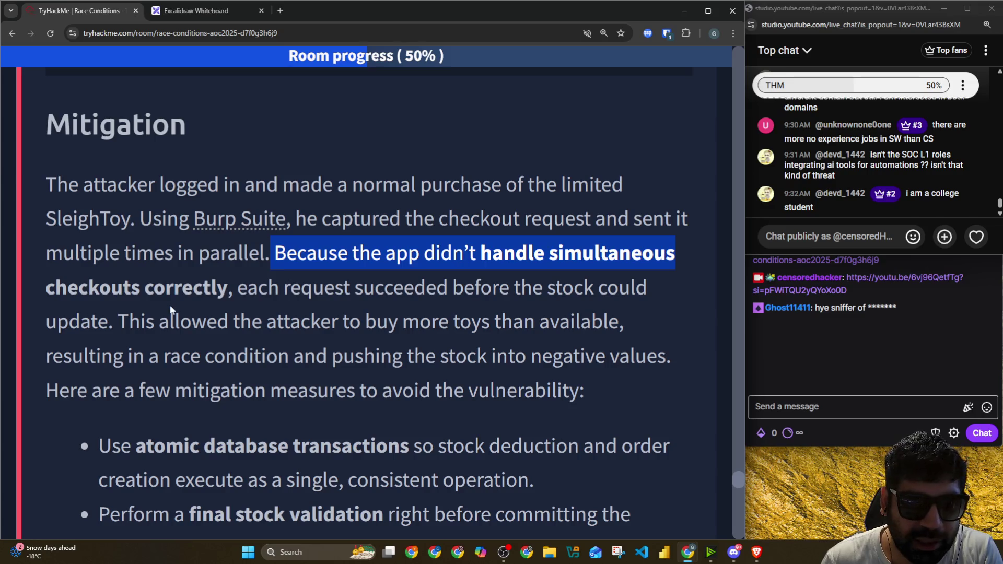
drag(71, 292, 651, 294)
drag(119, 323, 611, 323)
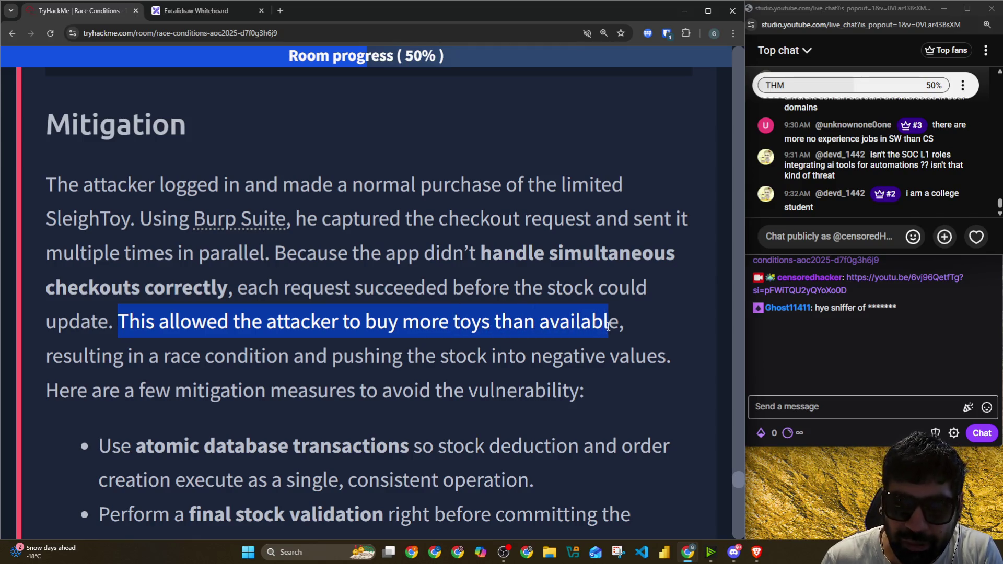
mouse_move(113, 357)
mouse_down()
mouse_move(450, 356)
mouse_move(513, 343)
mouse_move(663, 360)
mouse_up()
scroll(146, 267, down, 2)
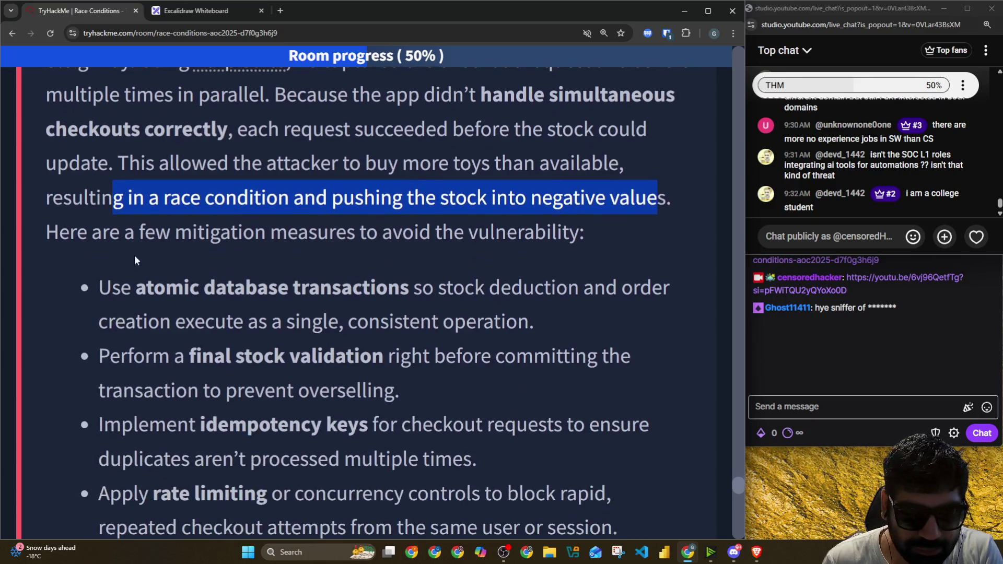
Step: Read the mitigation measures: atomic database transactions, idempotency keys and rate limiting
drag(47, 236, 590, 240)
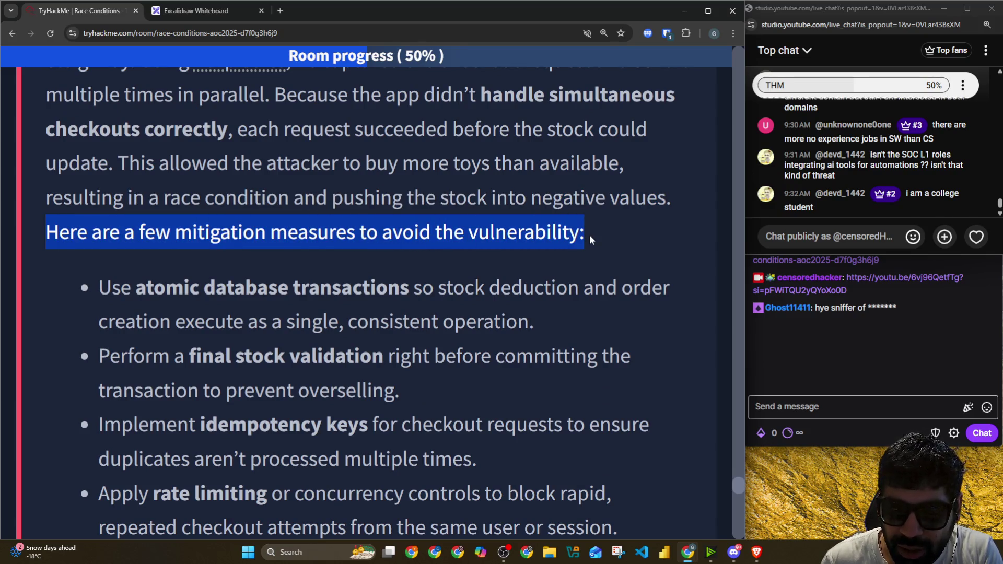
mouse_move(100, 289)
mouse_down()
mouse_move(618, 292)
mouse_move(670, 301)
mouse_up()
drag(247, 321, 537, 330)
scroll(532, 323, down, 2)
drag(145, 251, 650, 263)
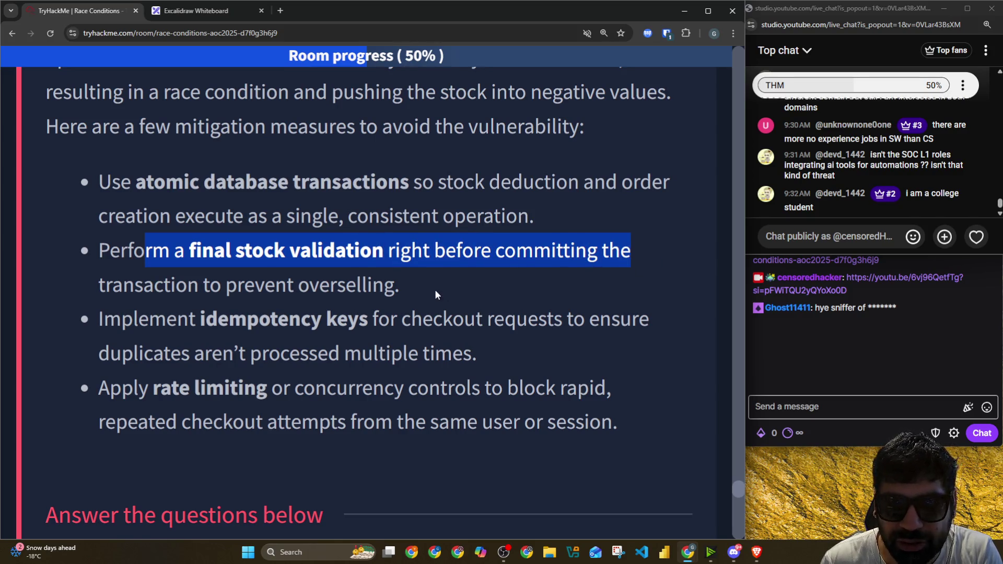
drag(102, 318, 320, 317)
click(272, 318)
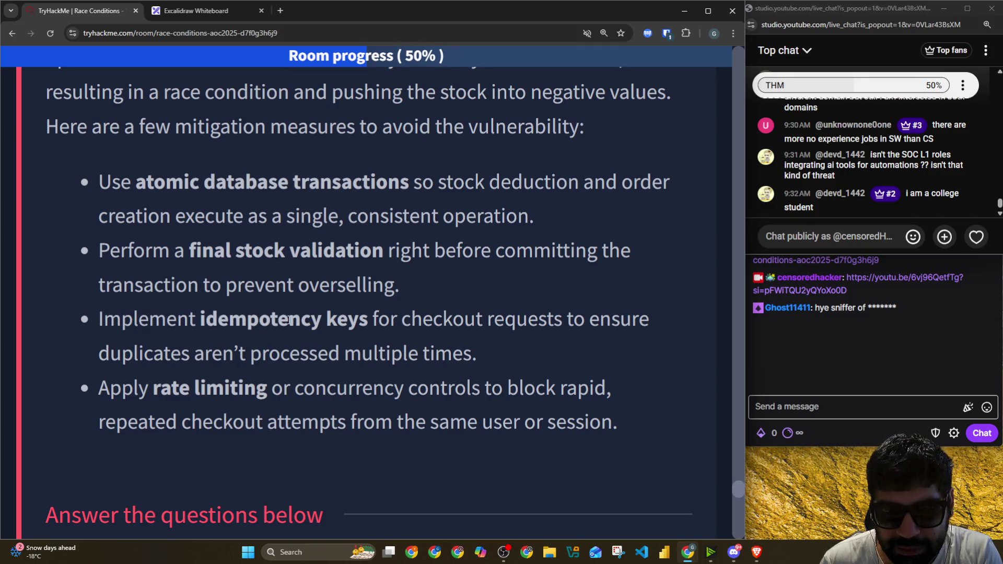
drag(378, 318, 650, 327)
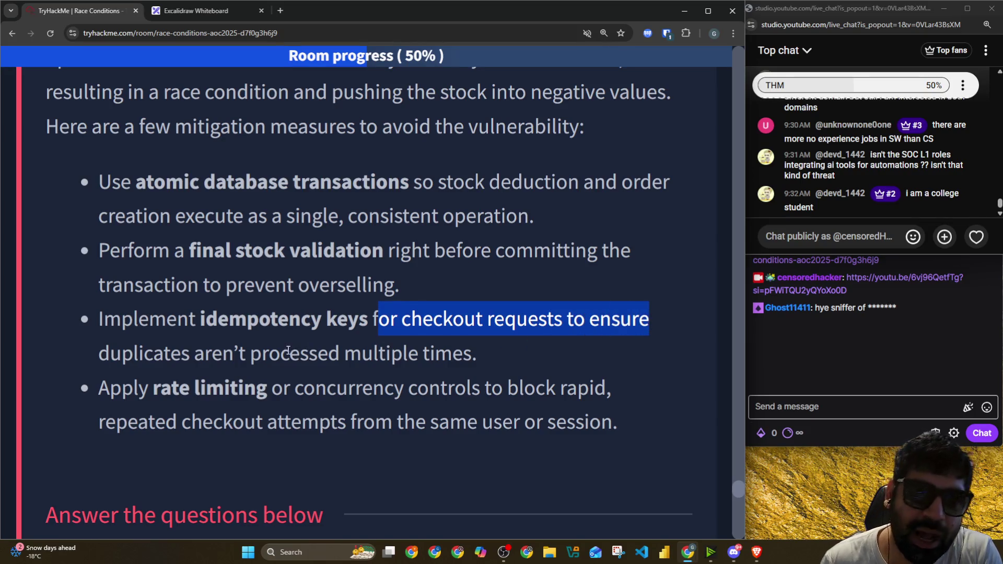
drag(289, 353, 463, 355)
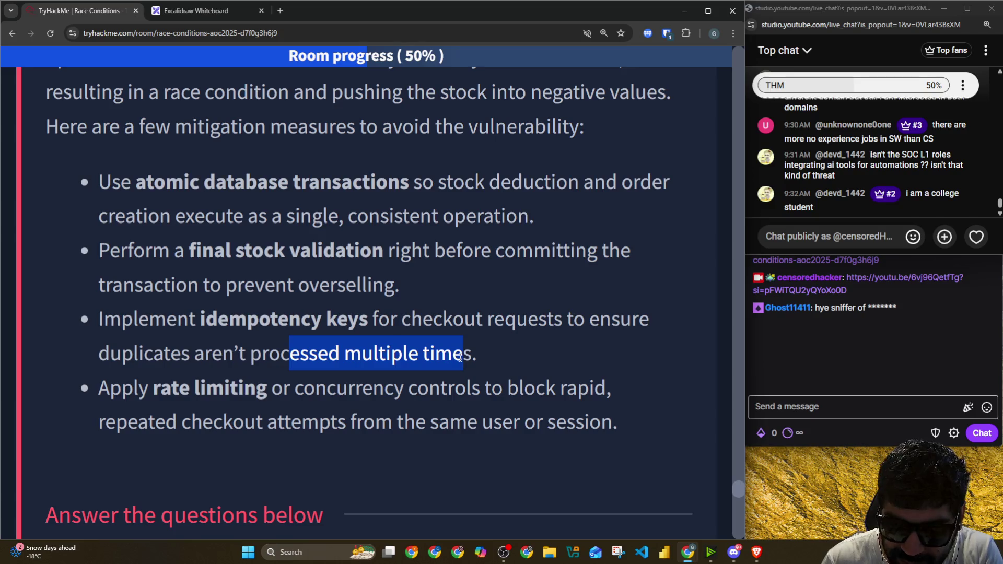
scroll(113, 291, down, 2)
drag(205, 284, 608, 287)
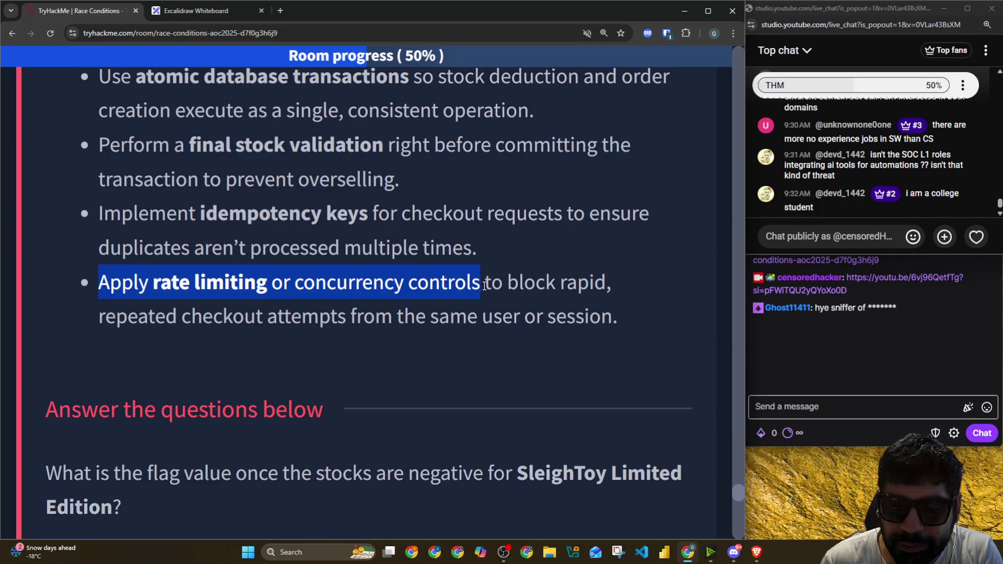
drag(203, 316, 556, 317)
scroll(199, 273, up, 2)
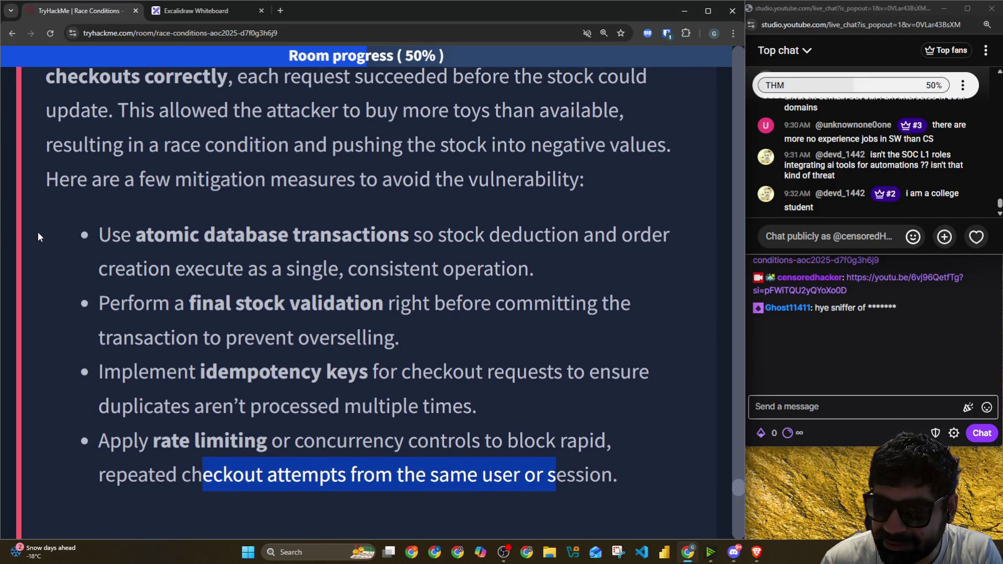
drag(38, 237, 629, 473)
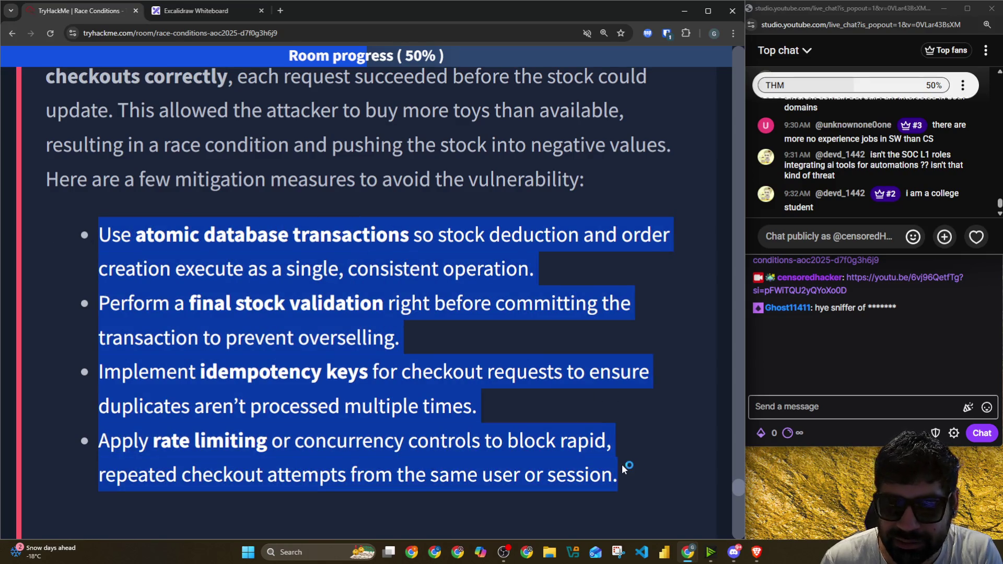
scroll(629, 449, down, 1)
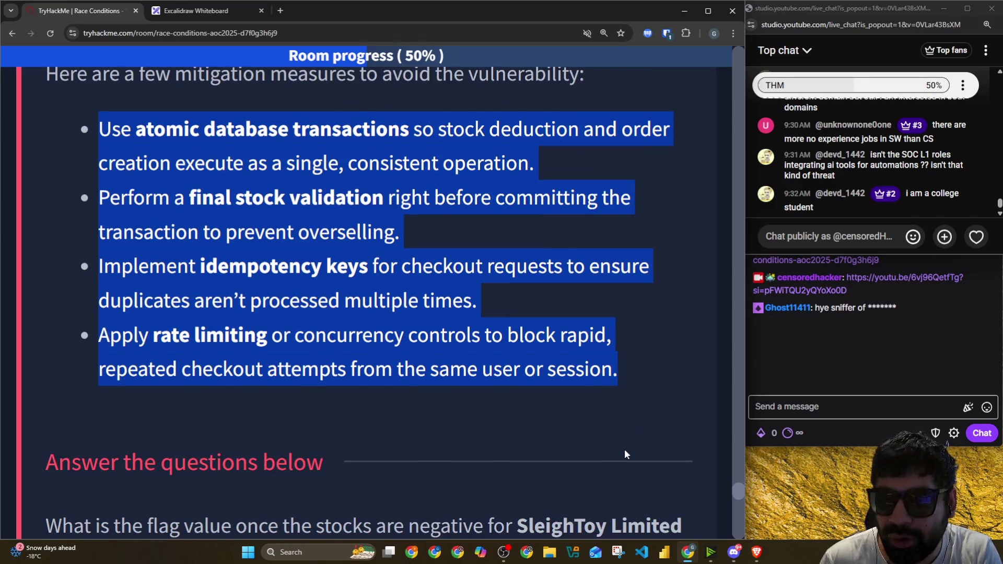
scroll(624, 454, down, 2)
click(47, 316)
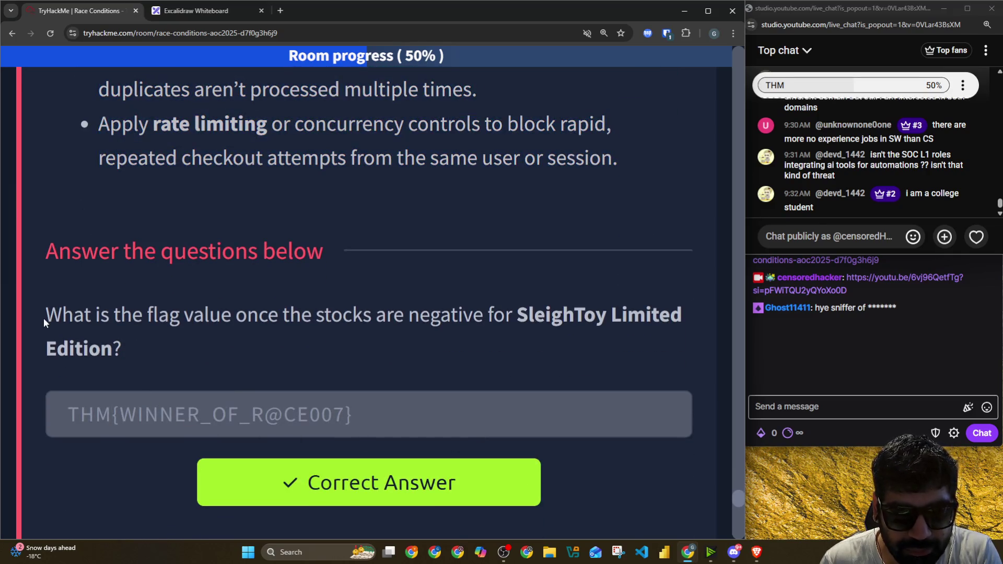
scroll(45, 318, down, 2)
Step: Read the Bunny Plush (Blue) overselling flag question and switch to the AttackBox shop
mouse_move(59, 307)
mouse_down()
mouse_move(449, 294)
mouse_move(679, 304)
mouse_up()
drag(145, 327, 626, 330)
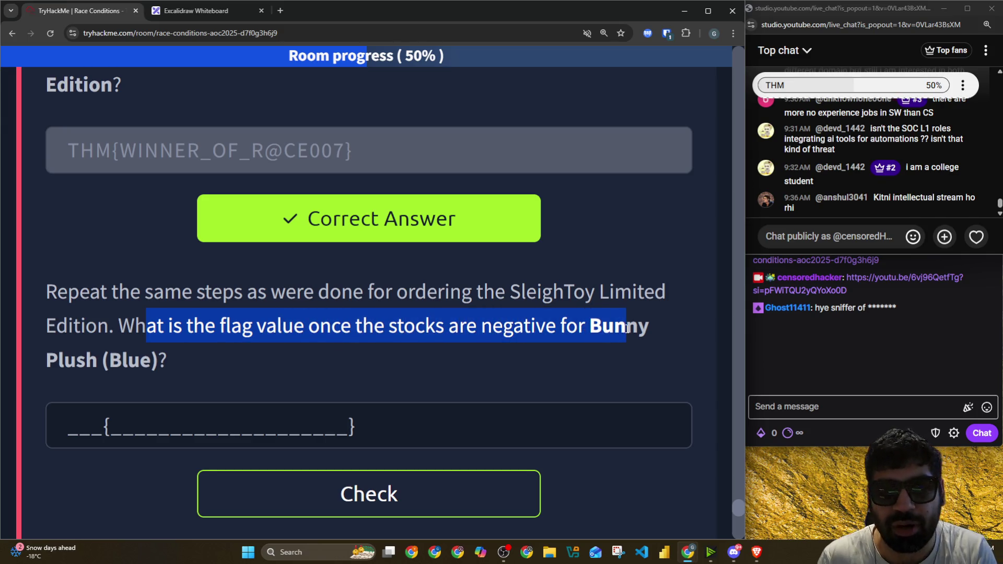
key(alt+Tab)
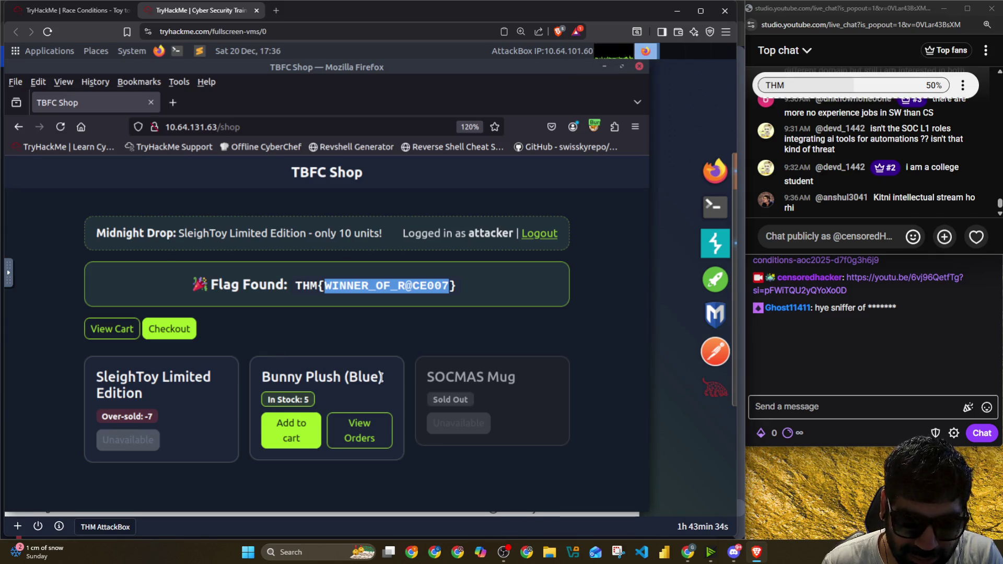
Step: Close all 16 tabs in the Repeater cart request group
click(714, 243)
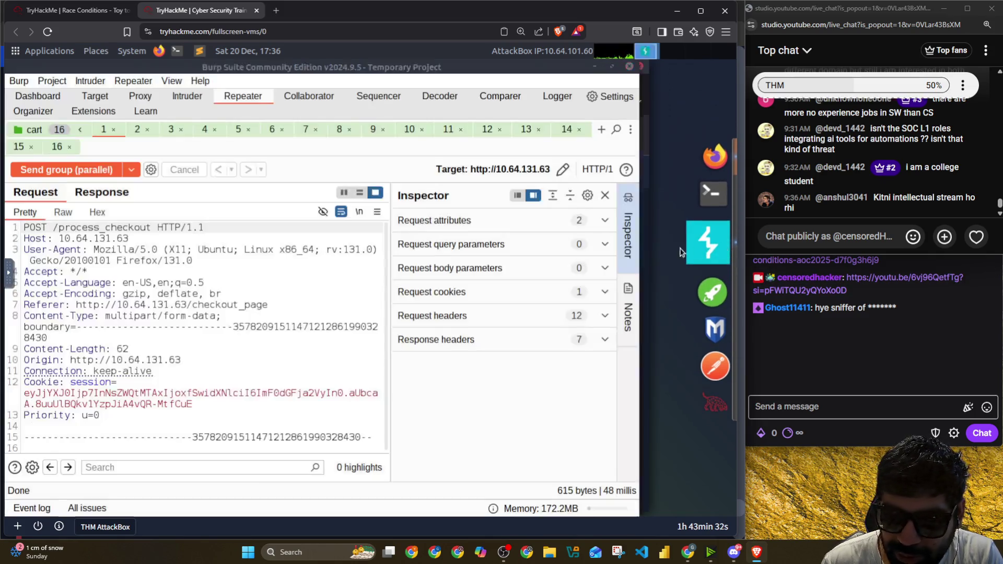
right_click(70, 132)
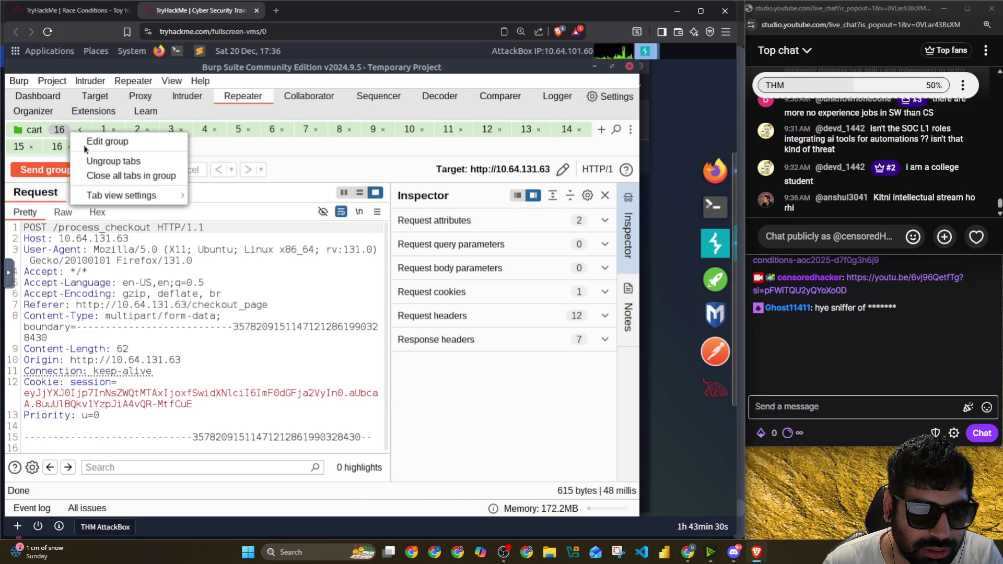
click(92, 176)
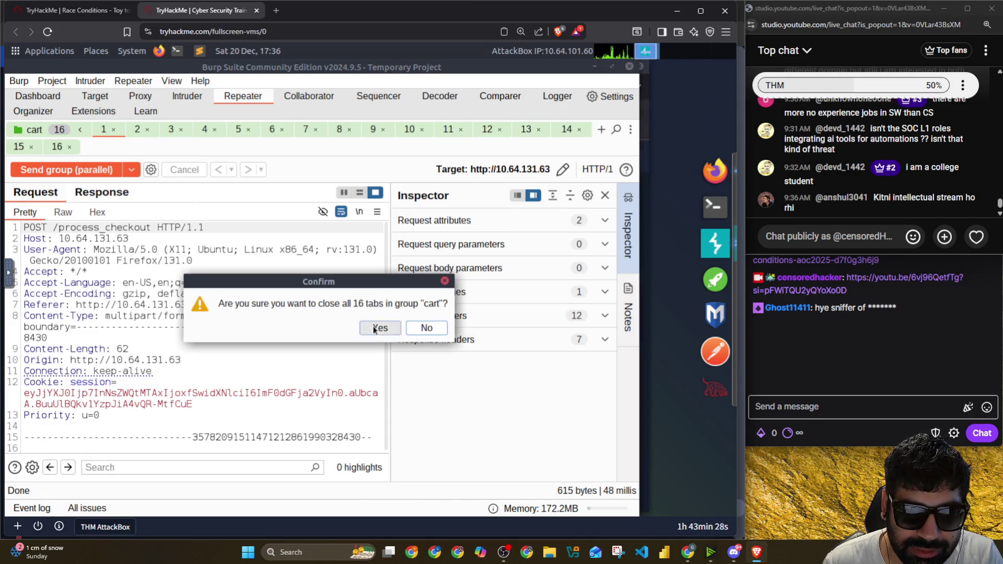
click(380, 327)
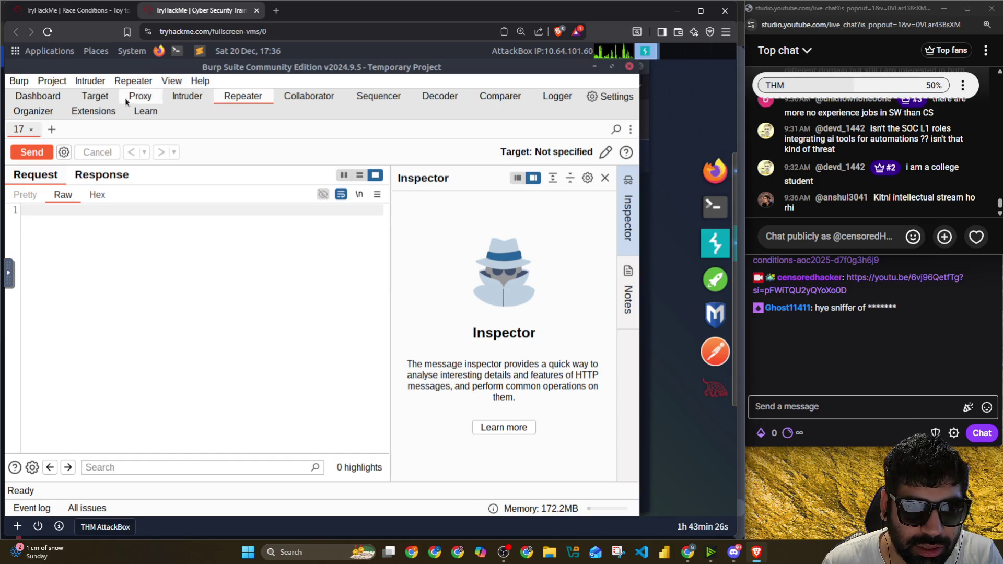
Step: Delete every entry from the proxy HTTP history and return to the TBFC Shop browser
click(127, 100)
right_click(72, 185)
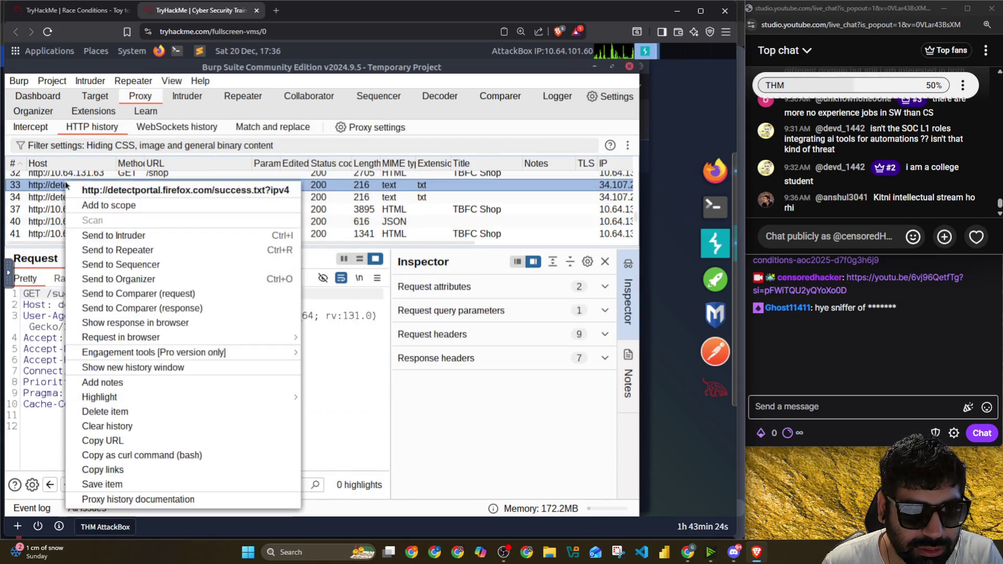
click(111, 412)
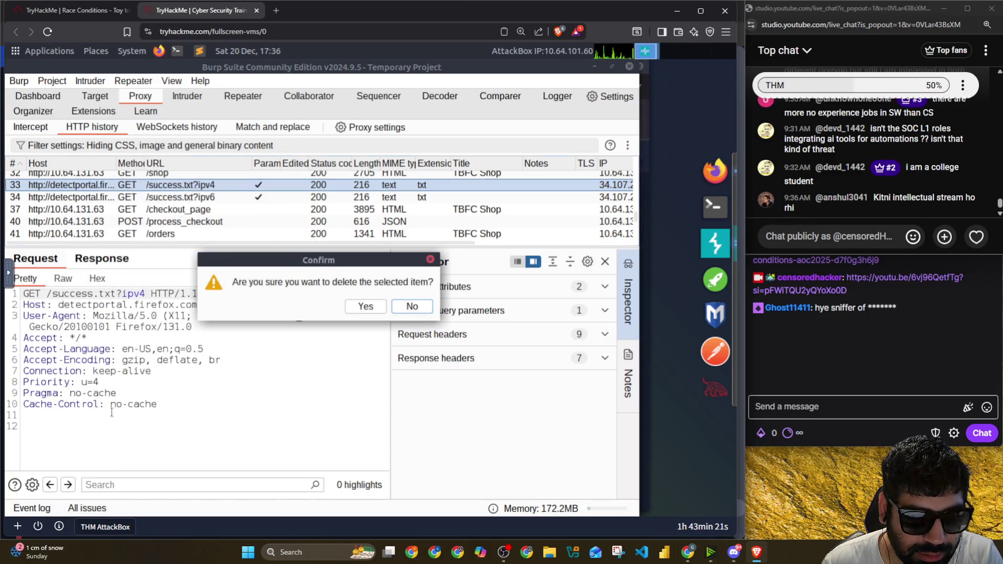
click(377, 302)
key(ctrl+a)
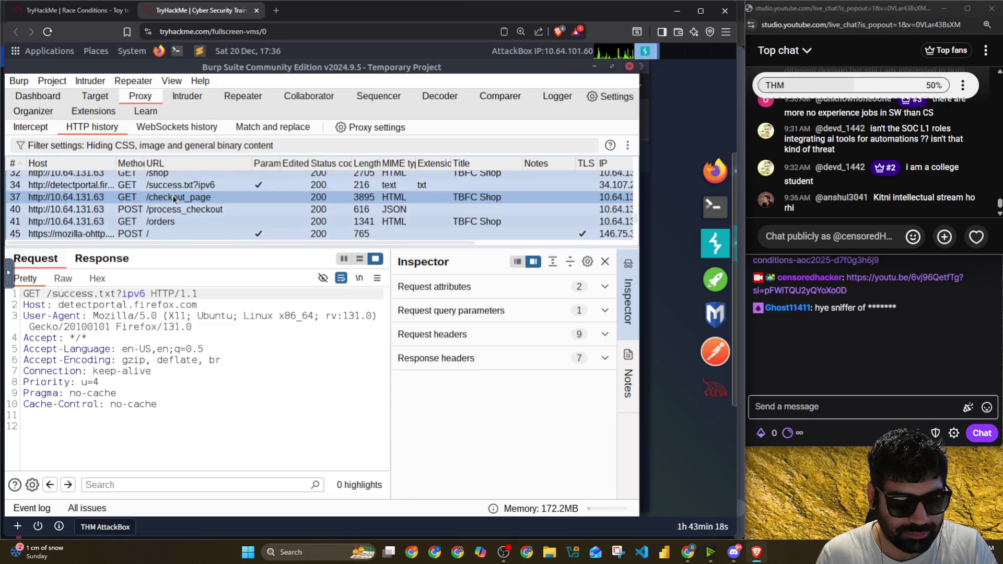
right_click(175, 202)
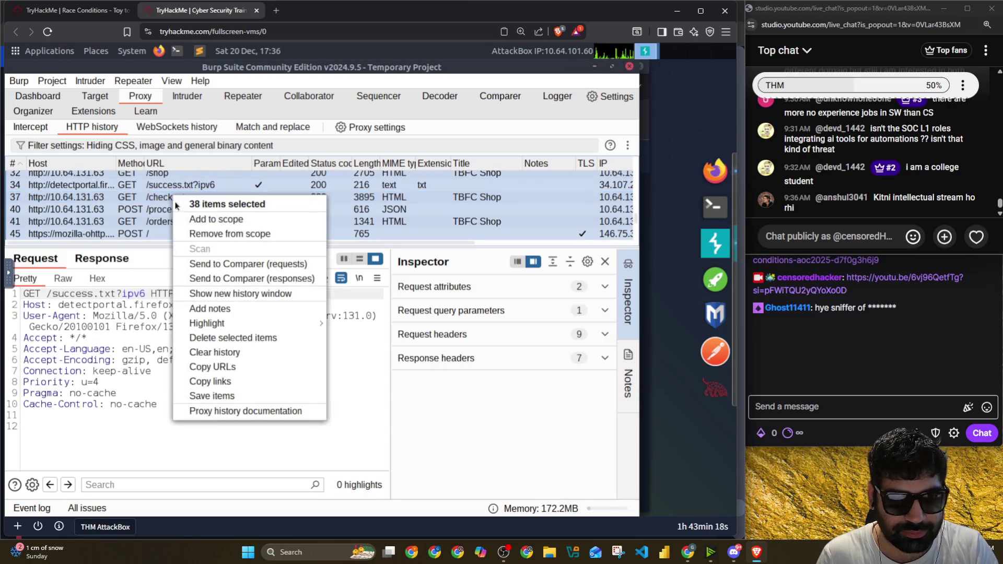
click(233, 337)
click(383, 306)
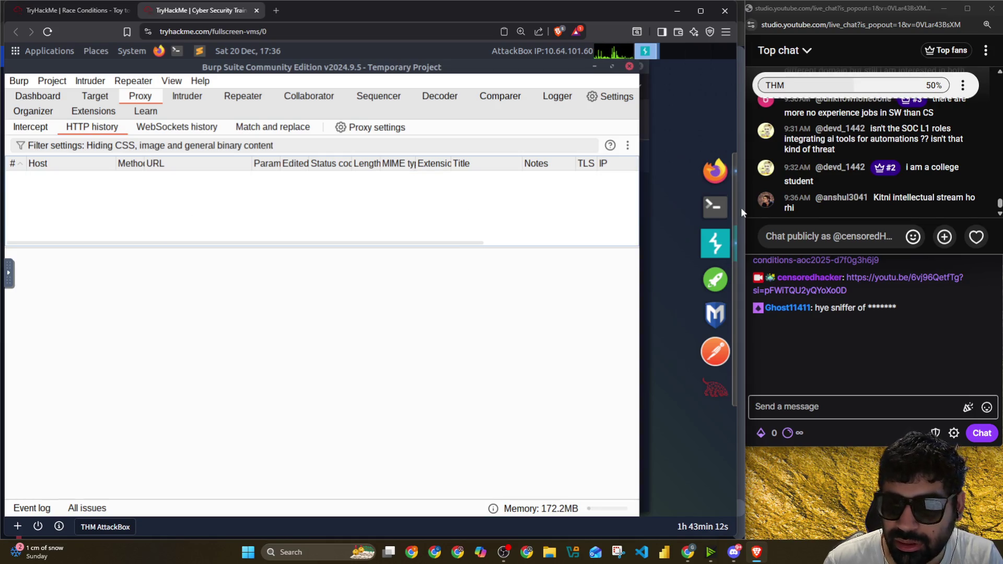
click(715, 170)
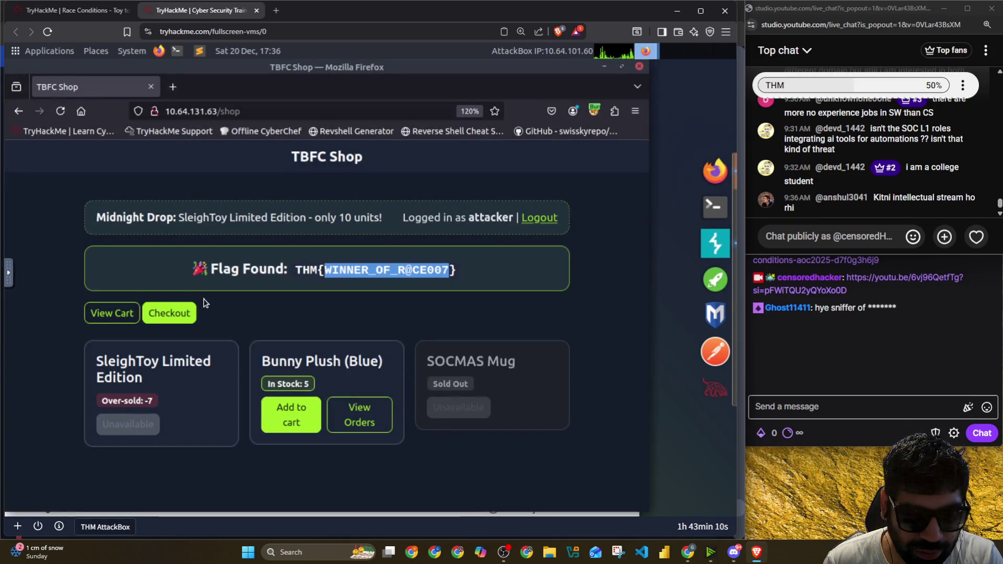
Step: Add Bunny Plush (Blue) to the cart, confirm and pay, view orders, then return to Burp Suite
click(303, 409)
click(187, 322)
click(157, 426)
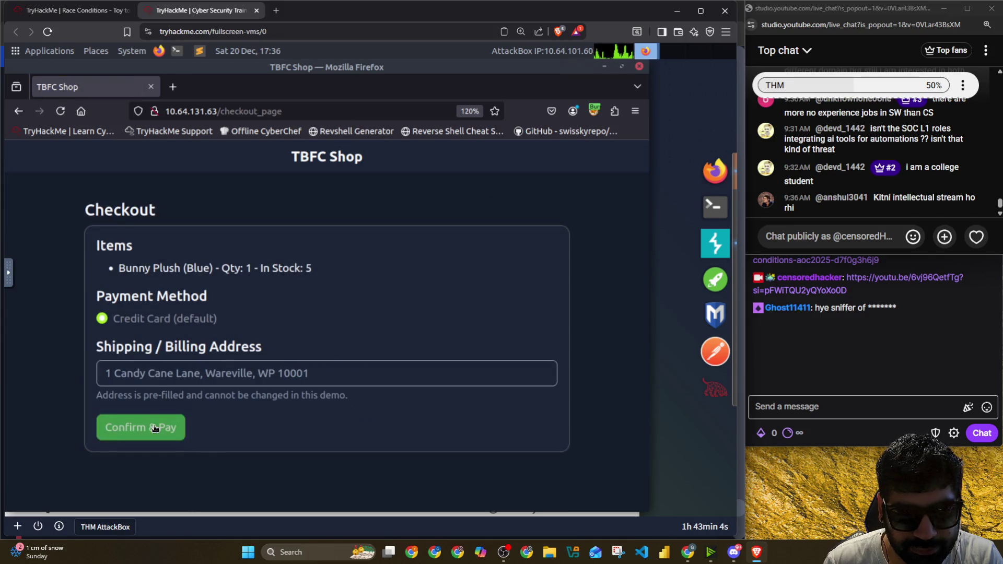
click(222, 300)
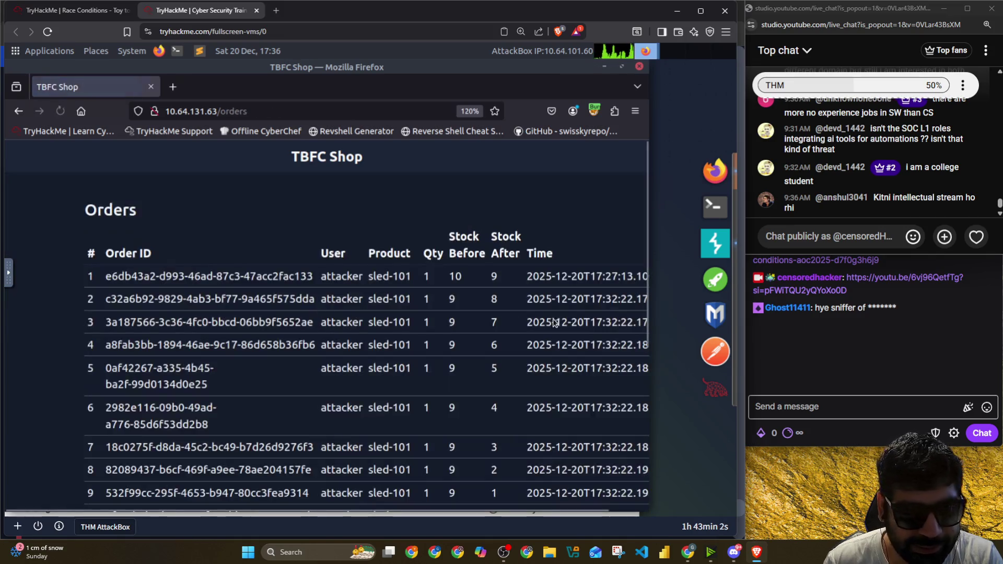
click(712, 240)
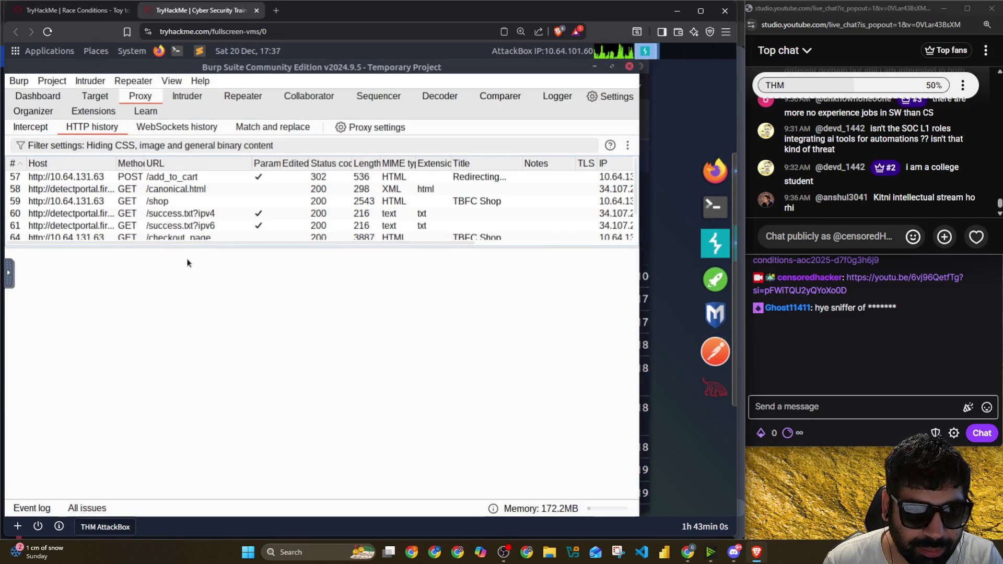
Step: Send the new POST /process_checkout request from HTTP history to Repeater as tab 17
drag(216, 245, 217, 366)
click(206, 252)
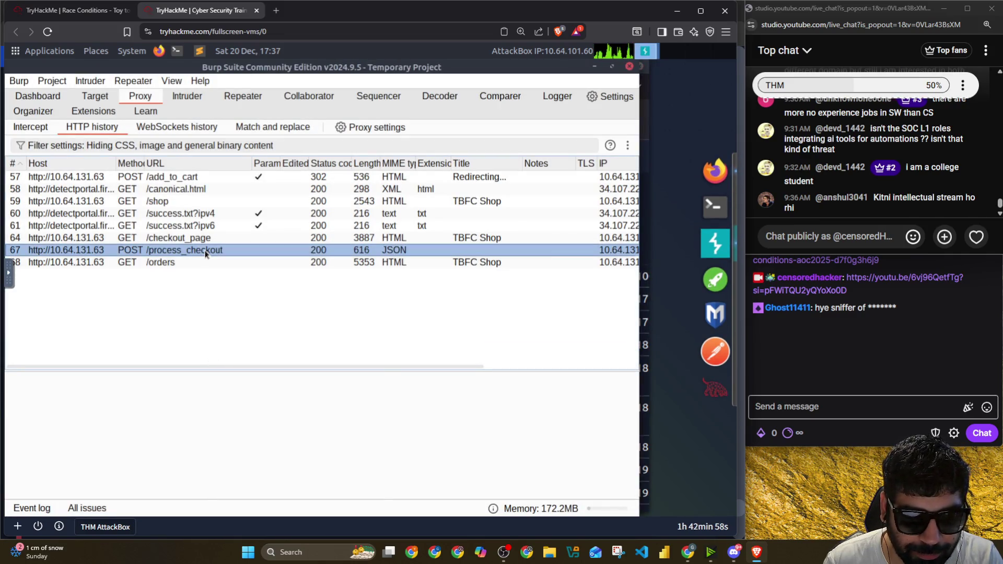
right_click(206, 251)
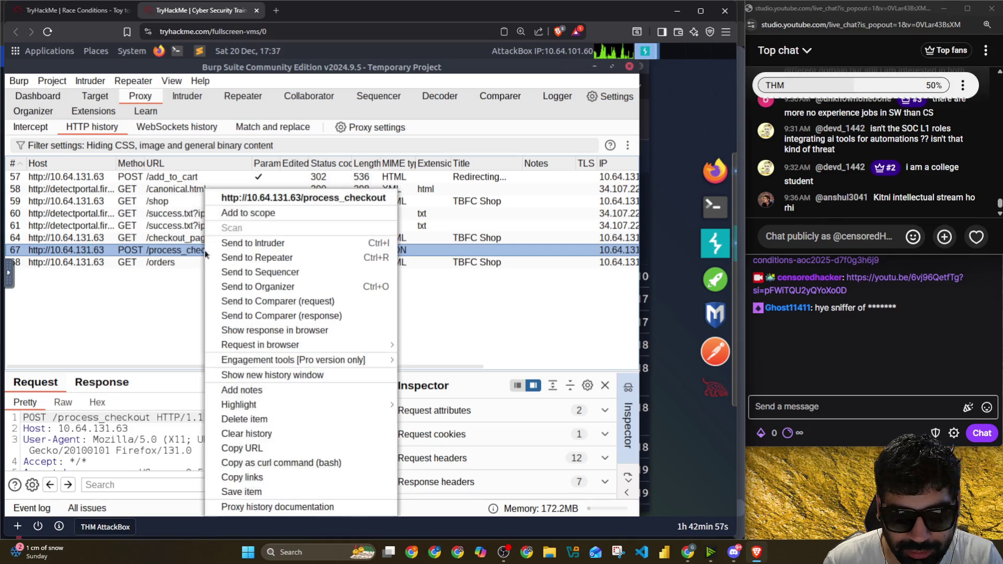
click(270, 258)
click(239, 95)
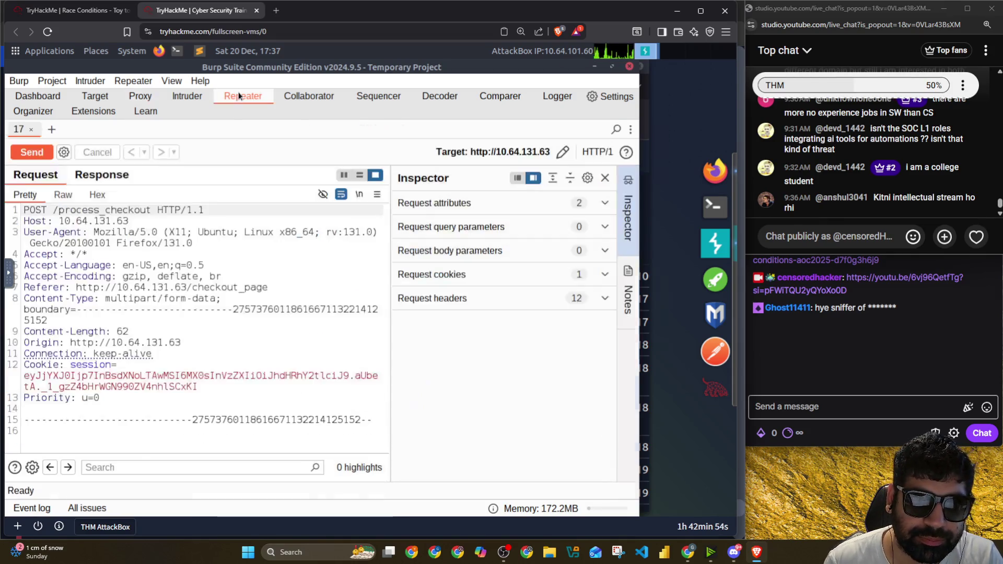
right_click(19, 133)
mouse_move(69, 218)
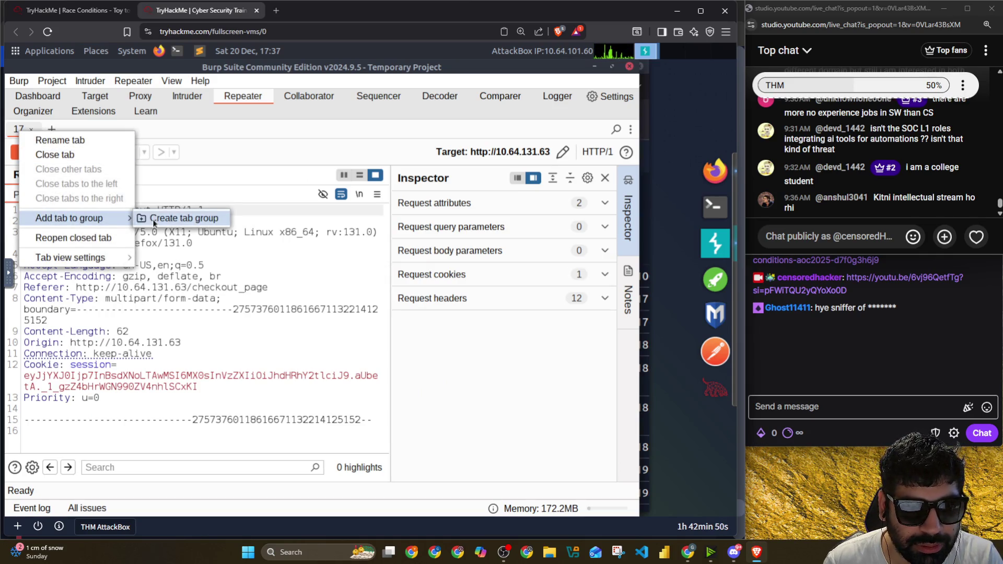
Step: Create a new tab group named 'ch' containing tab 17
click(183, 218)
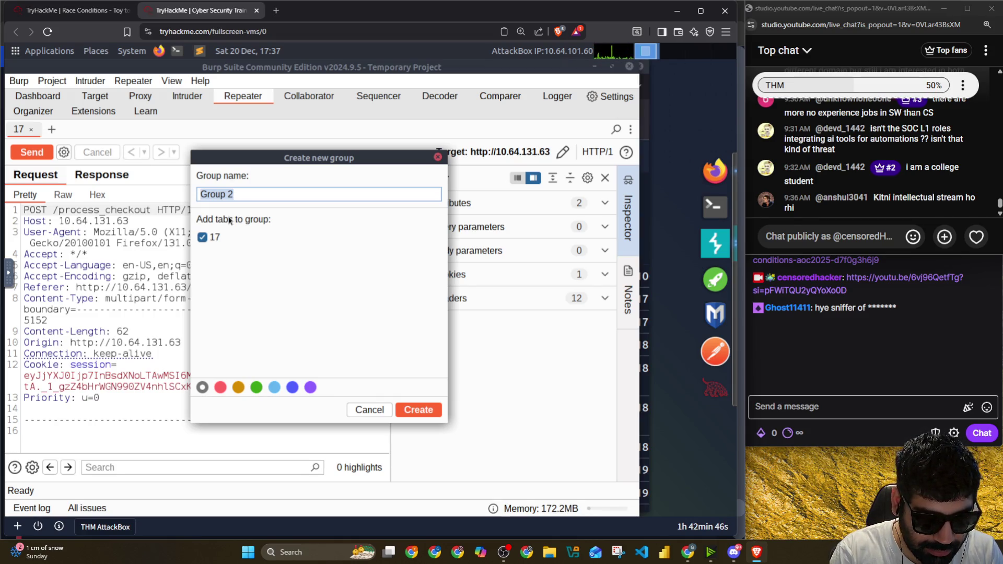
text(p)
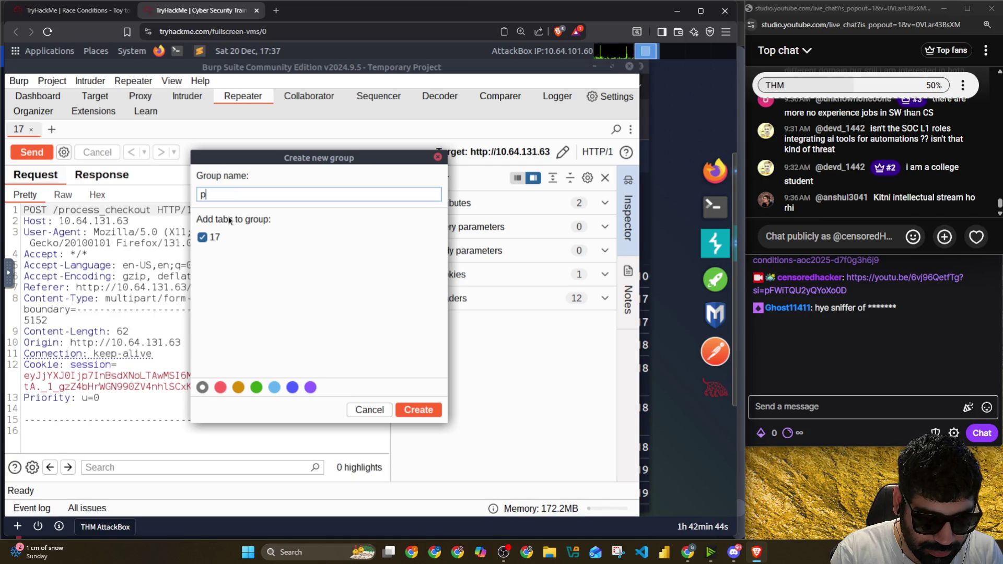
key(BackSpace)
text(ch)
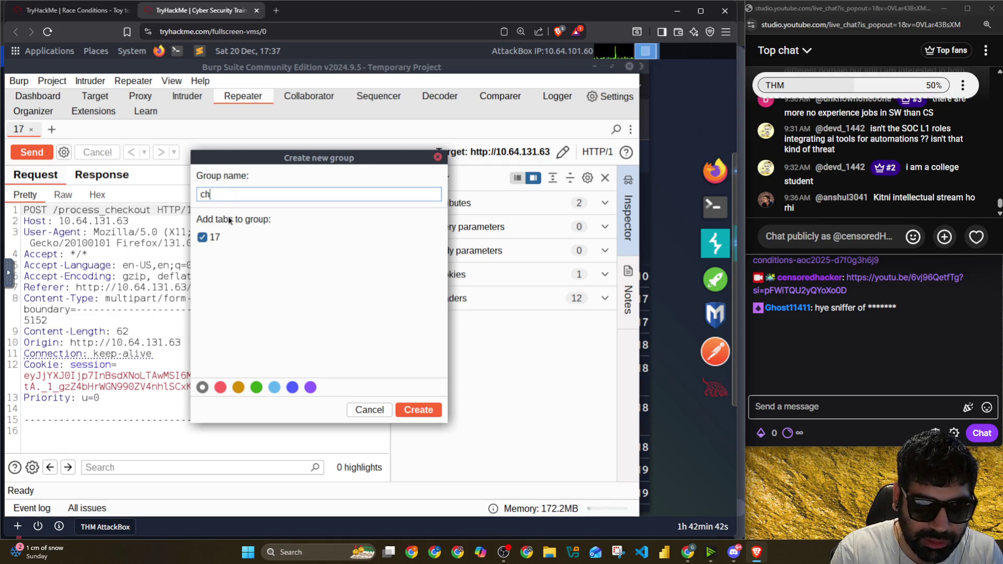
key(Return)
Step: Duplicate tab 17 fifteen times and set the ch group to send in parallel
right_click(95, 129)
mouse_move(147, 212)
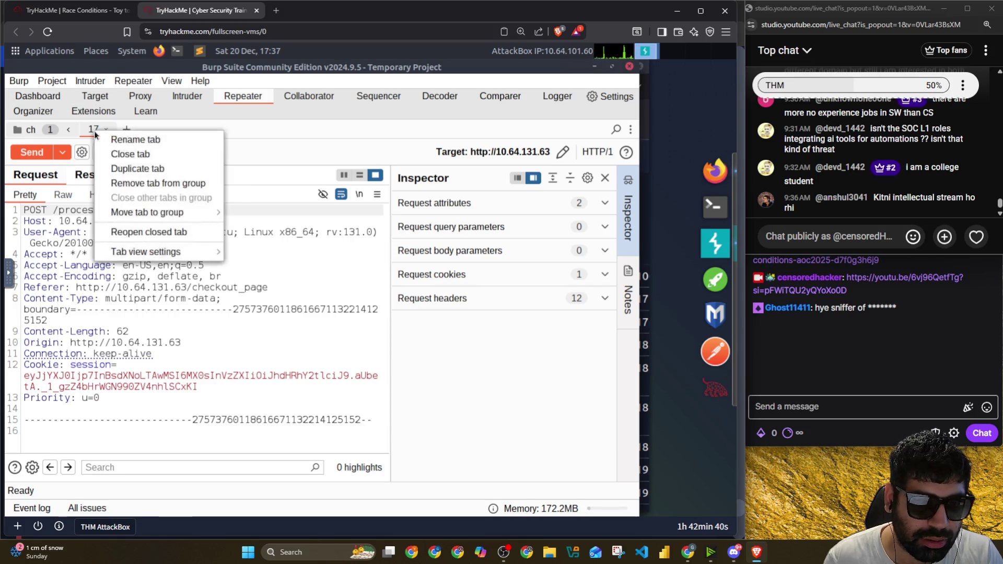
click(141, 169)
click(345, 306)
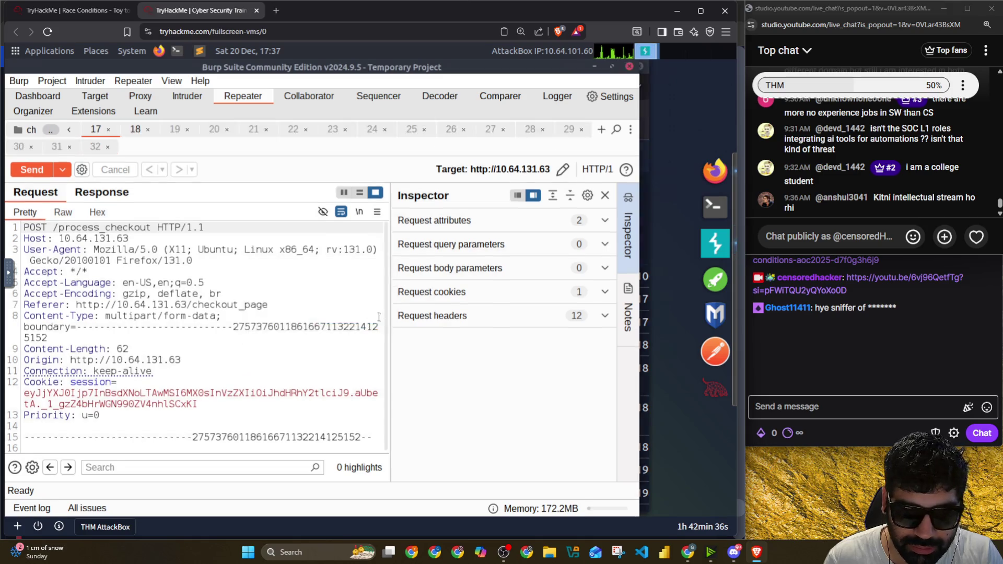
right_click(46, 129)
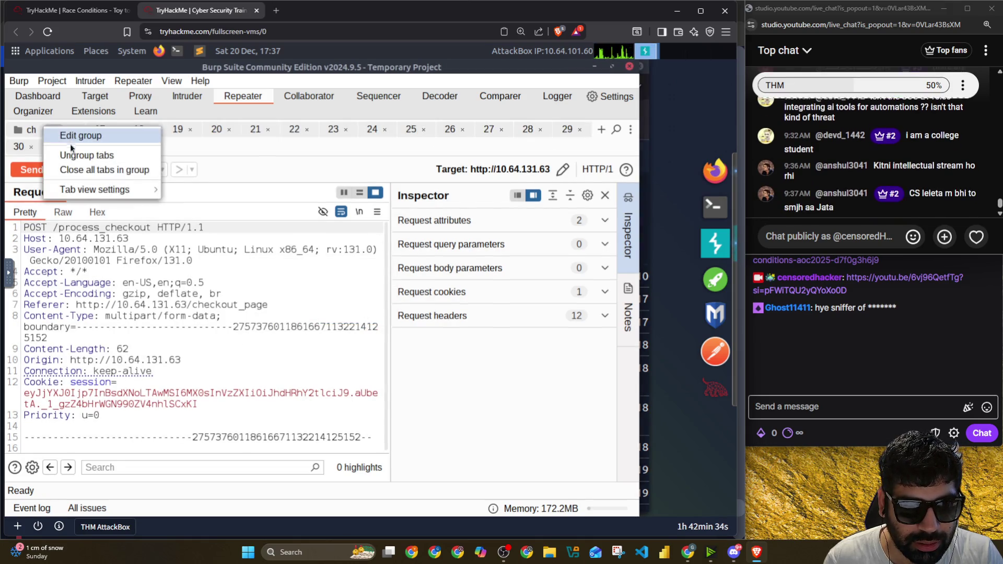
click(276, 172)
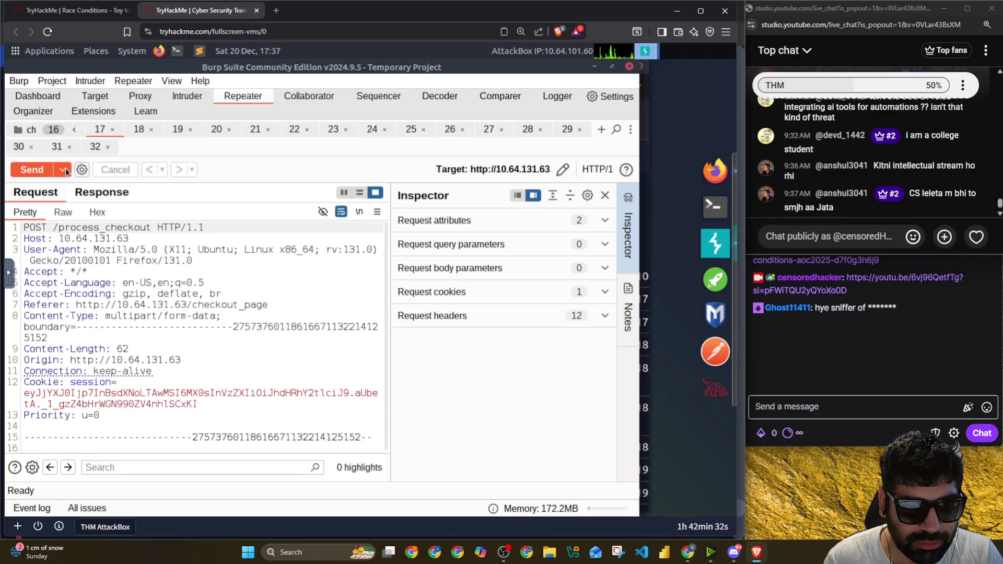
click(62, 169)
click(88, 254)
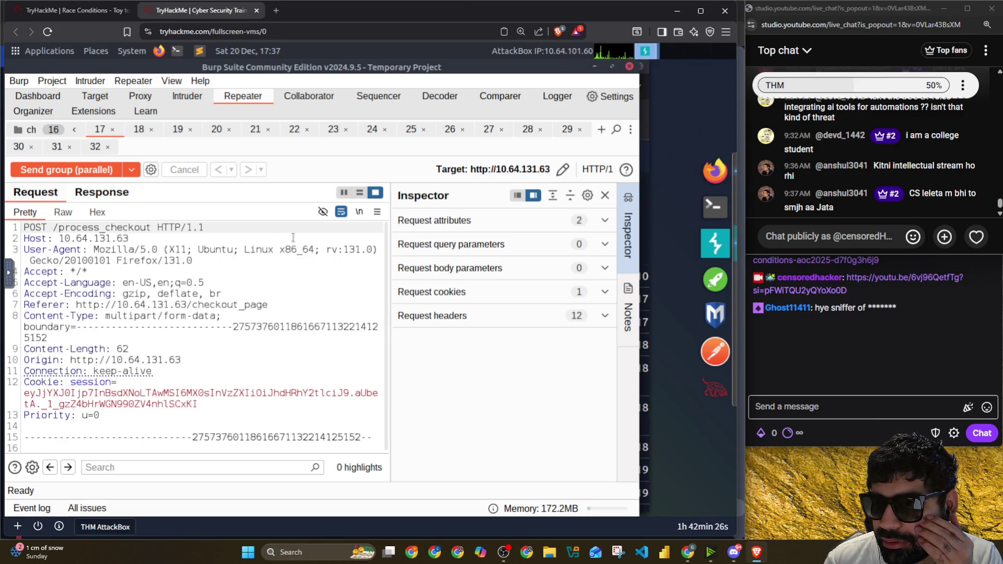
Step: Send the ch group in parallel three times, then bring the shop orders page forward
click(98, 171)
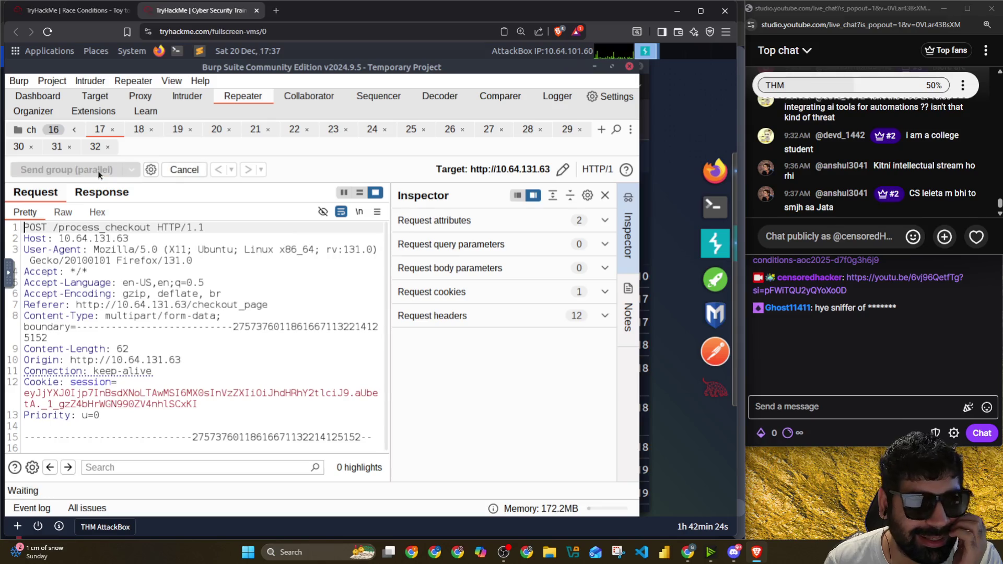
click(71, 170)
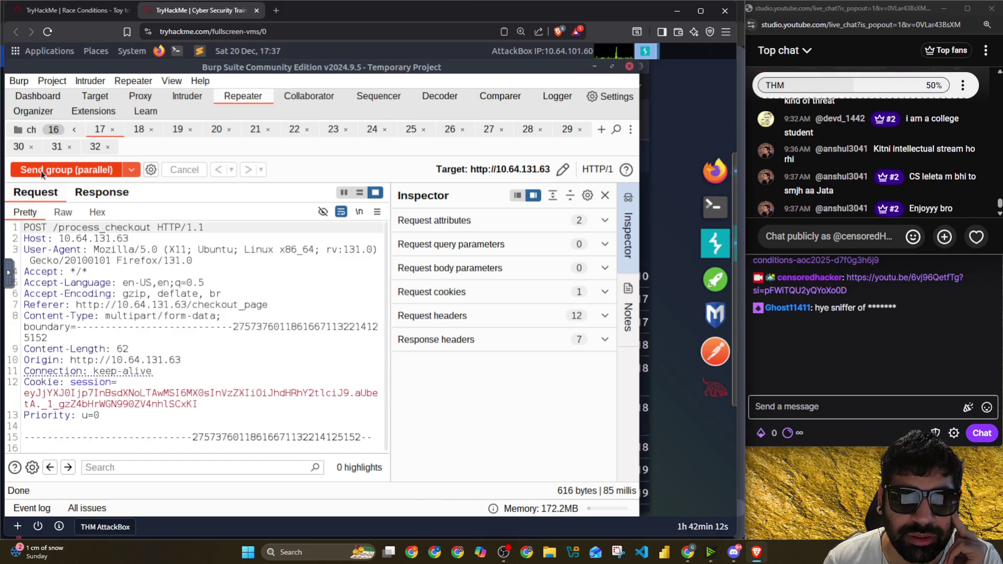
click(41, 171)
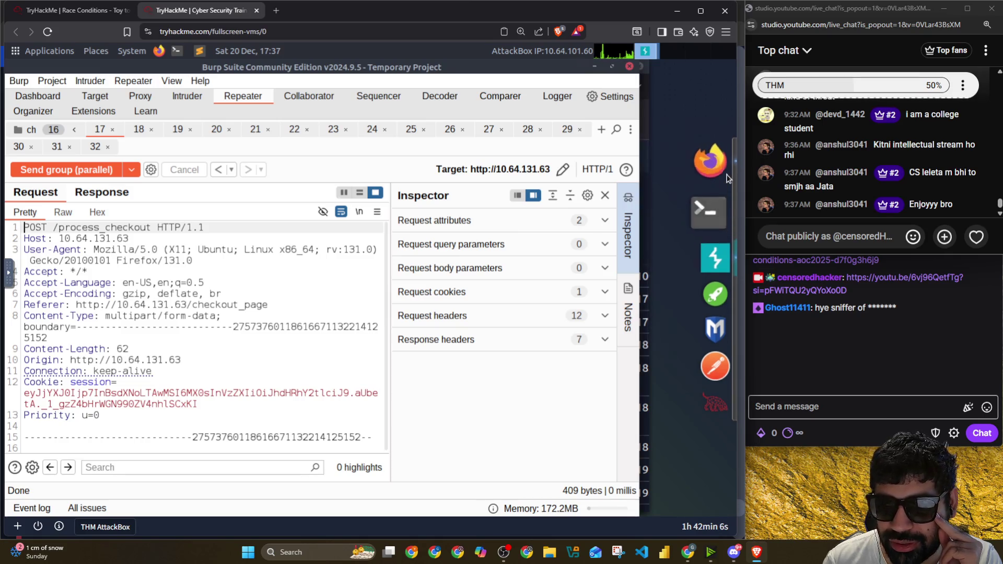
click(716, 172)
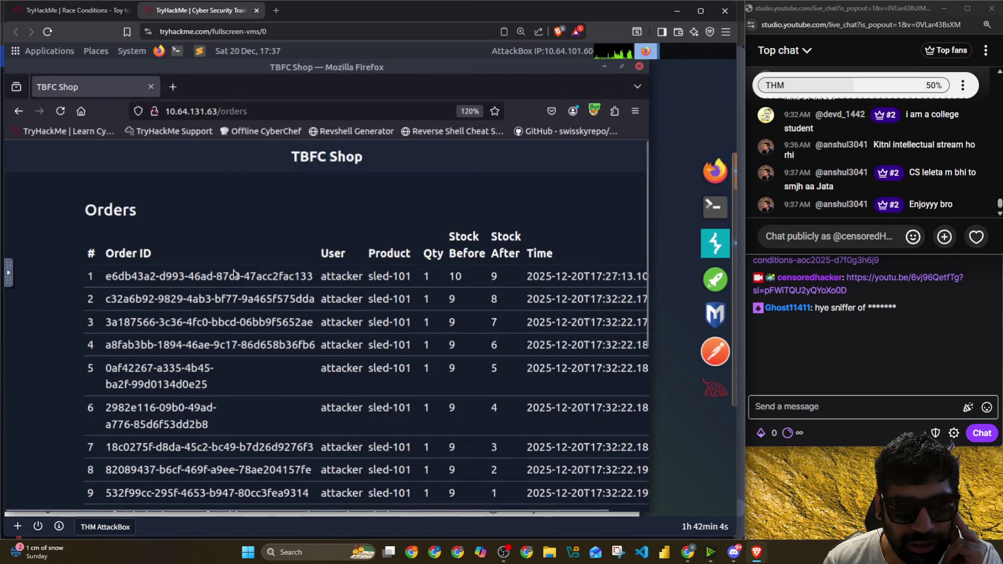
scroll(247, 303, down, 5)
Step: Reload /orders to confirm Bunny Plush stock at -12, then go to /shop
click(61, 112)
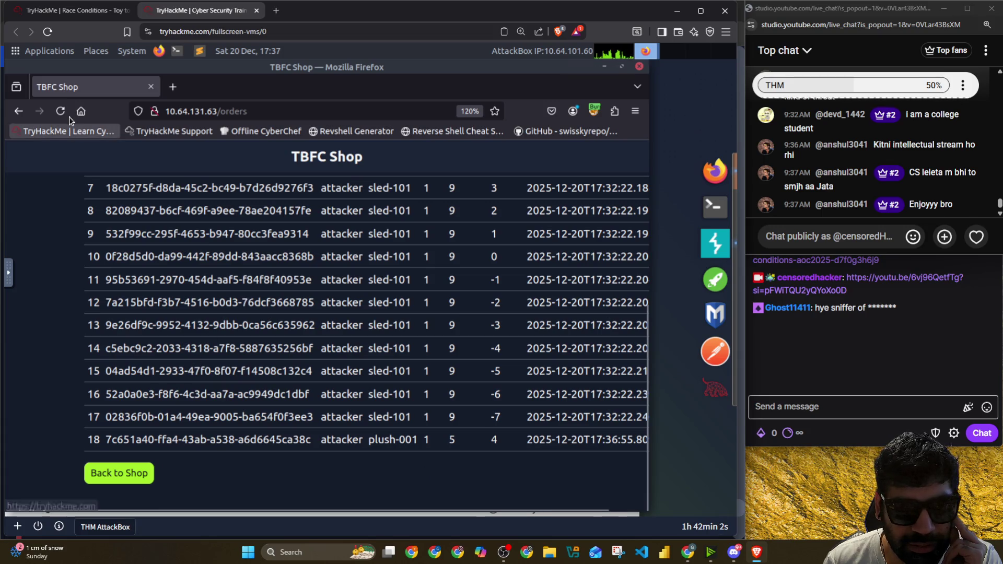
scroll(228, 269, down, 5)
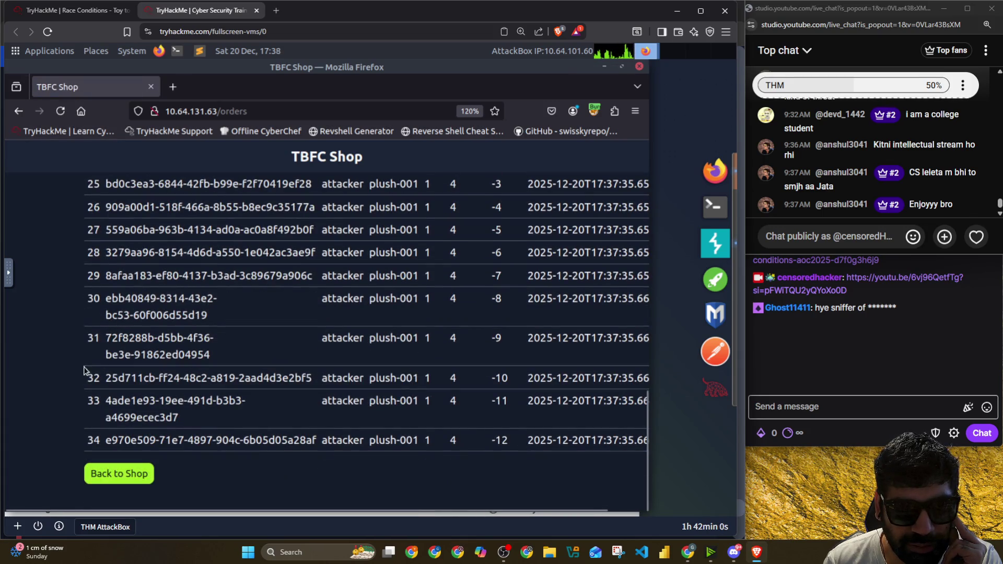
mouse_move(84, 431)
mouse_down()
mouse_move(535, 457)
mouse_move(496, 446)
mouse_up()
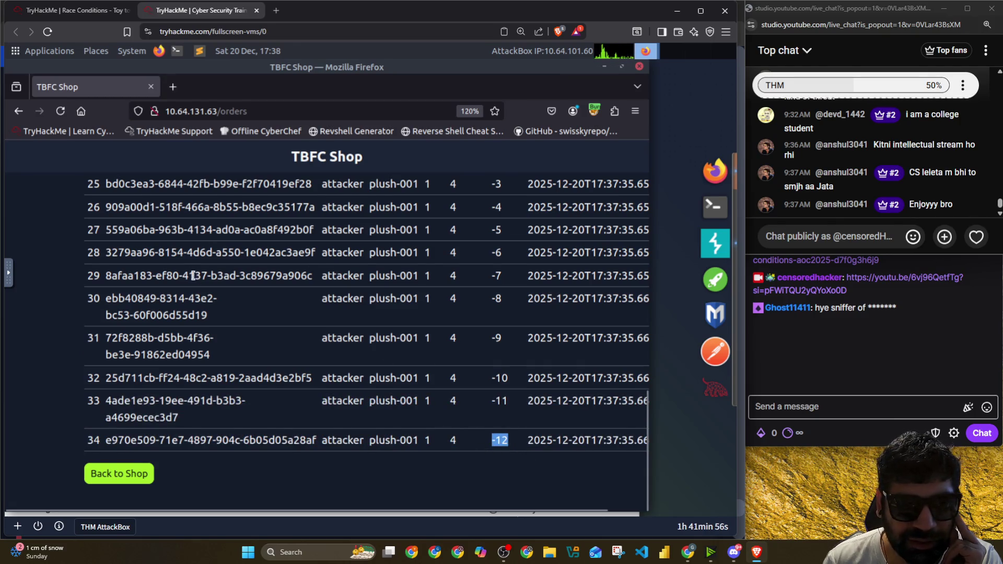
scroll(192, 275, up, 4)
scroll(182, 260, up, 1)
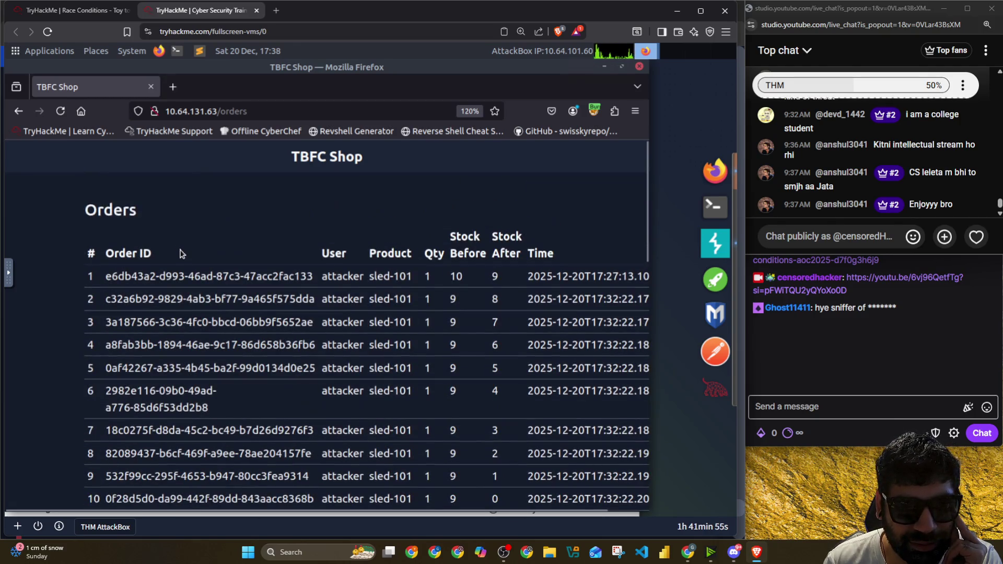
click(214, 111)
text(shop)
key(Return)
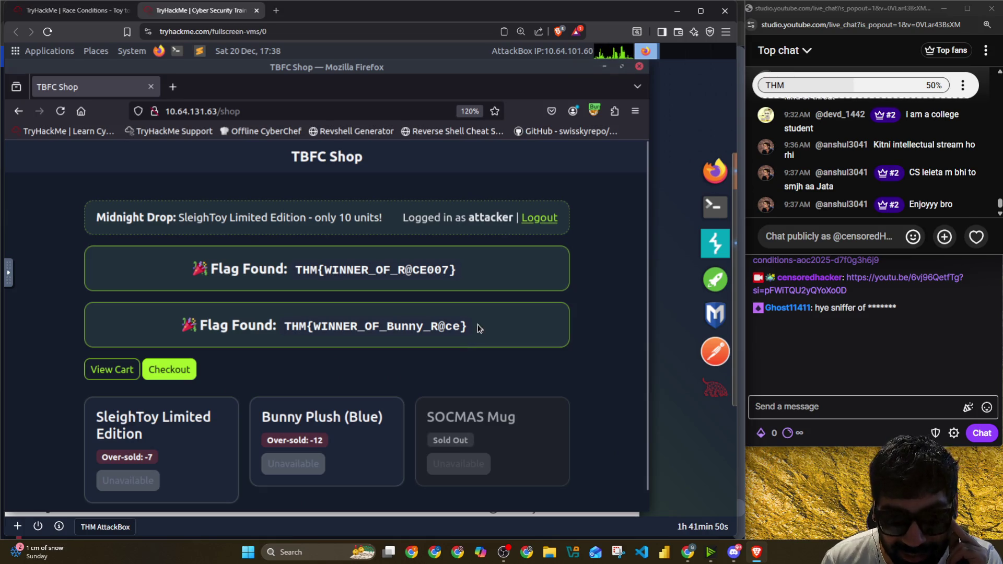
drag(463, 327, 337, 326)
mouse_move(476, 330)
mouse_down()
mouse_move(287, 328)
mouse_move(465, 328)
mouse_up()
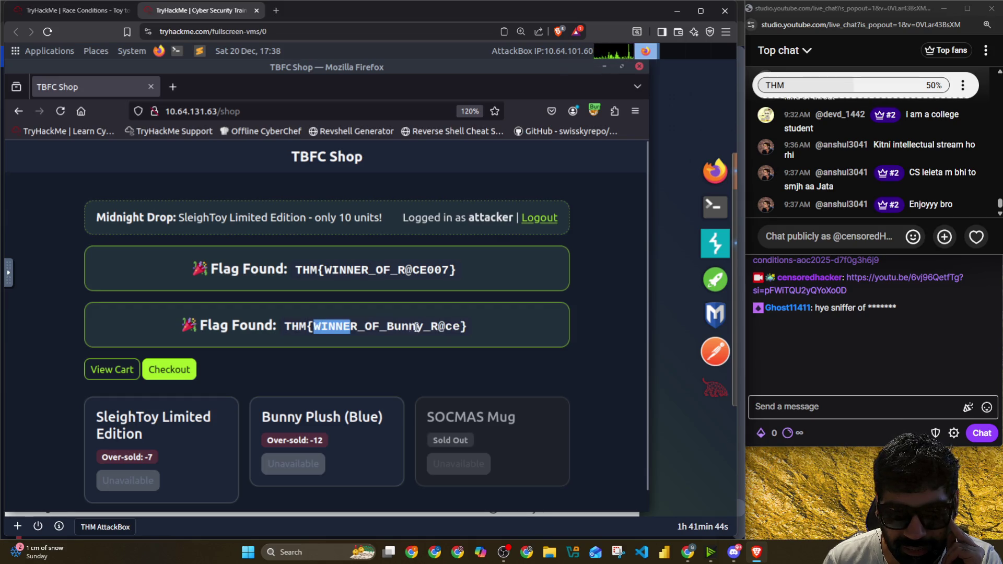
right_click(458, 328)
click(495, 339)
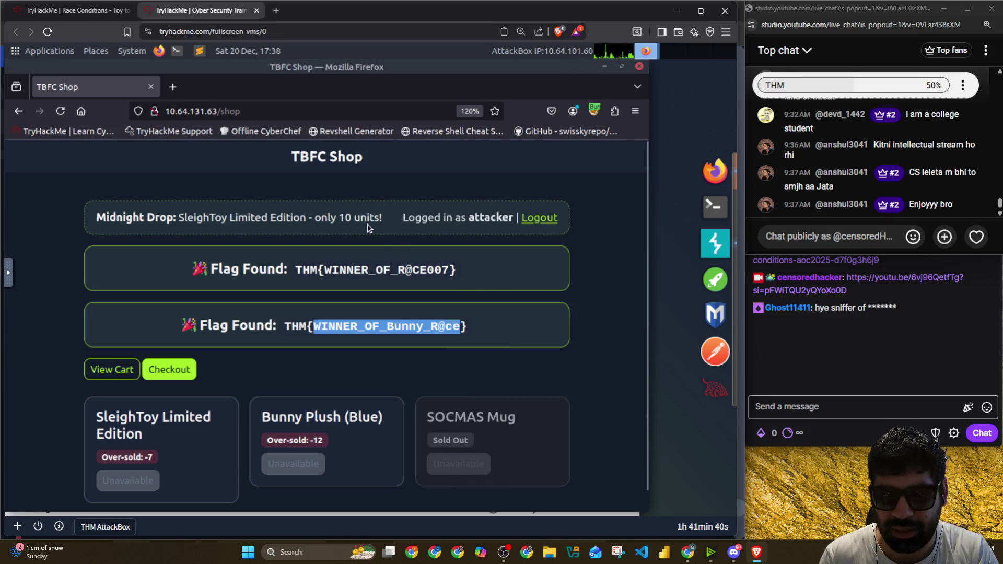
key(alt+Tab)
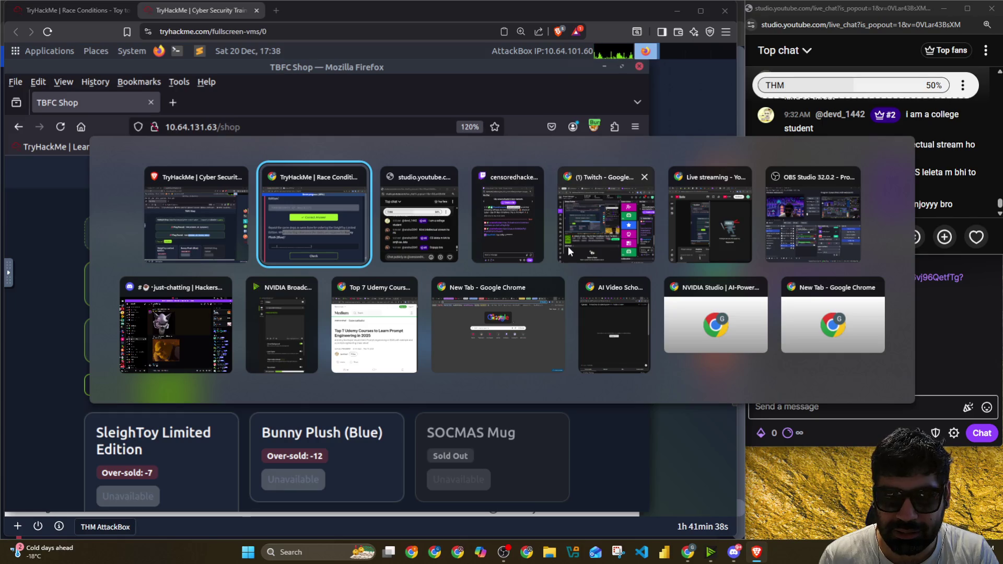
Step: Paste THM{WINNER_OF_Bunny_R@CE} into the Bunny Plush answer, fix typos and submit it
key(Escape)
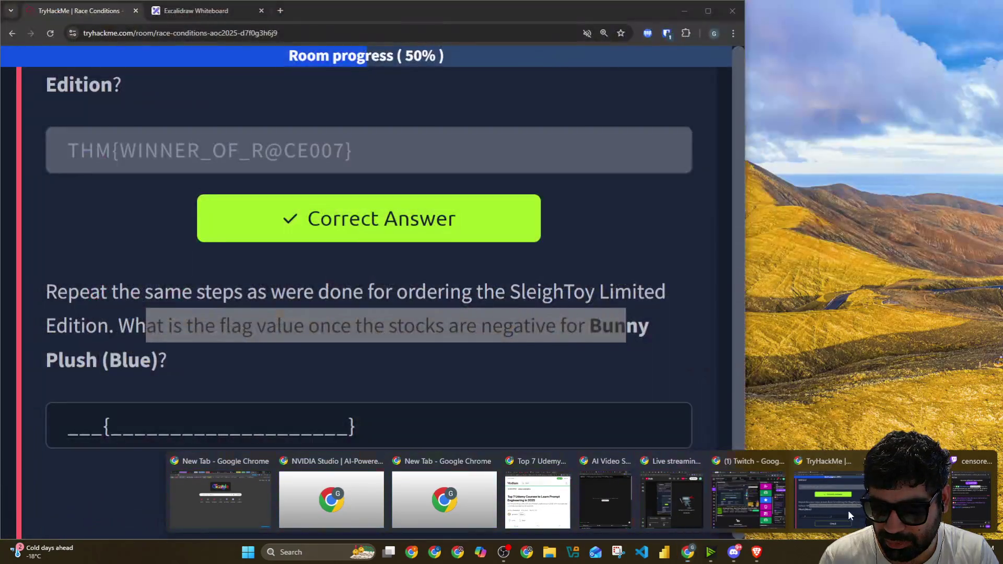
mouse_move(688, 553)
click(839, 495)
click(230, 426)
key(ctrl+v)
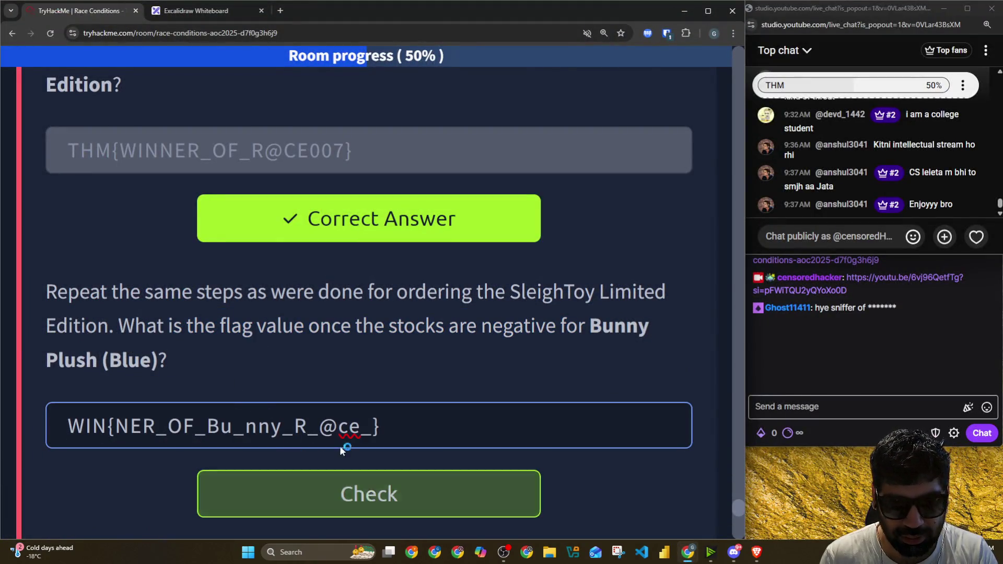
key(Left)
key(Left)
key(Left)
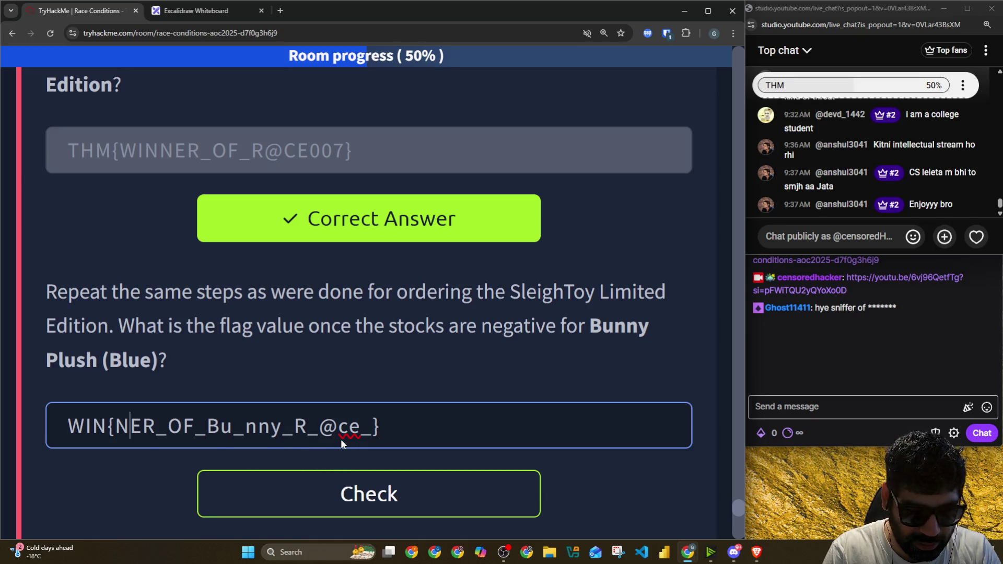
text(THM{)
key(Right)
key(Right)
key(Right)
key(Delete)
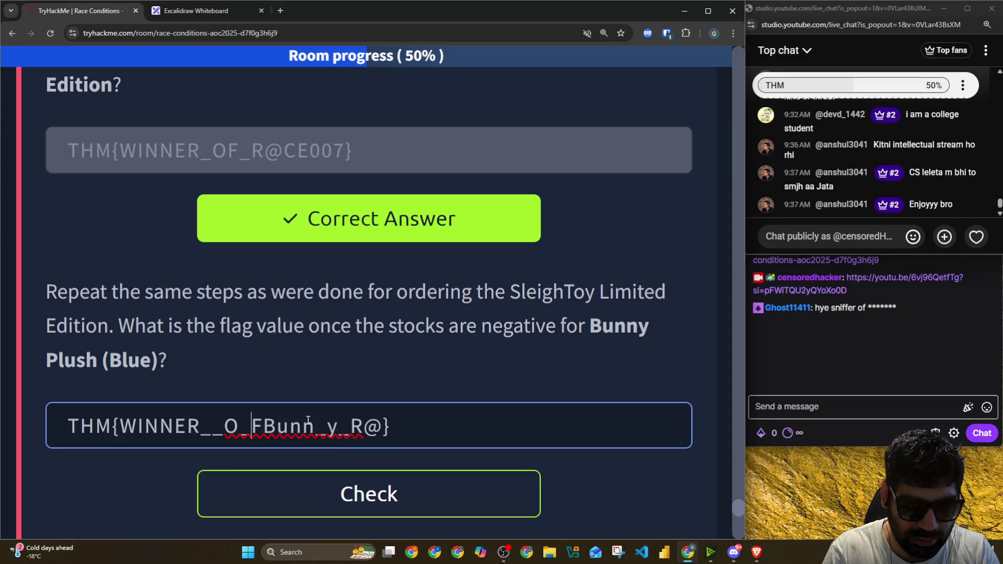
key(BackSpace)
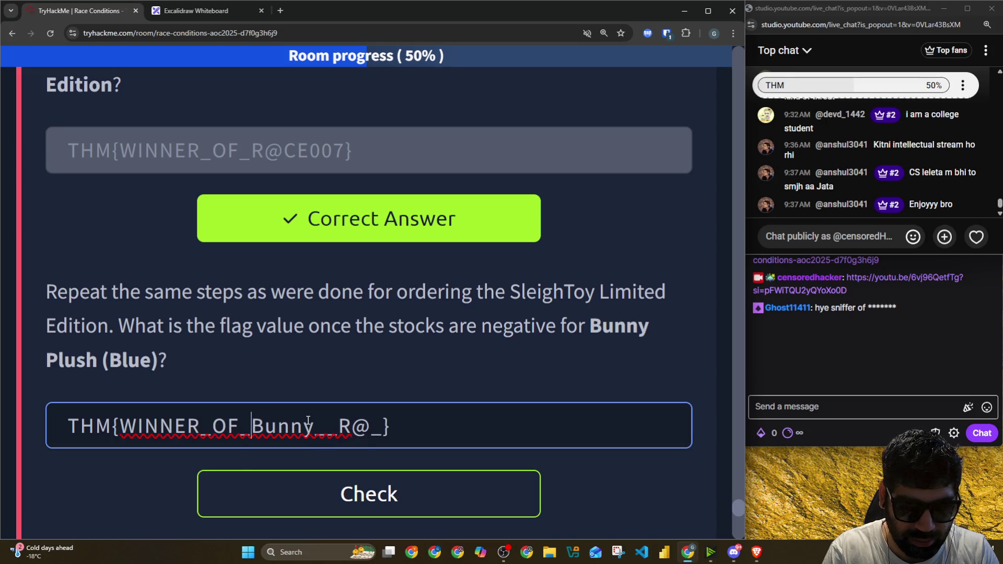
key(Left)
key(BackSpace)
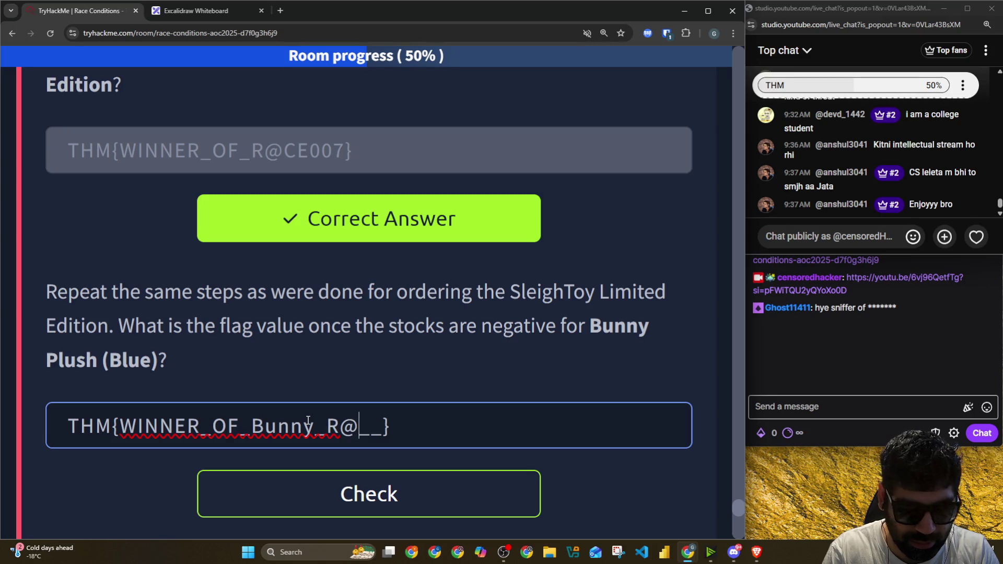
text(CE)
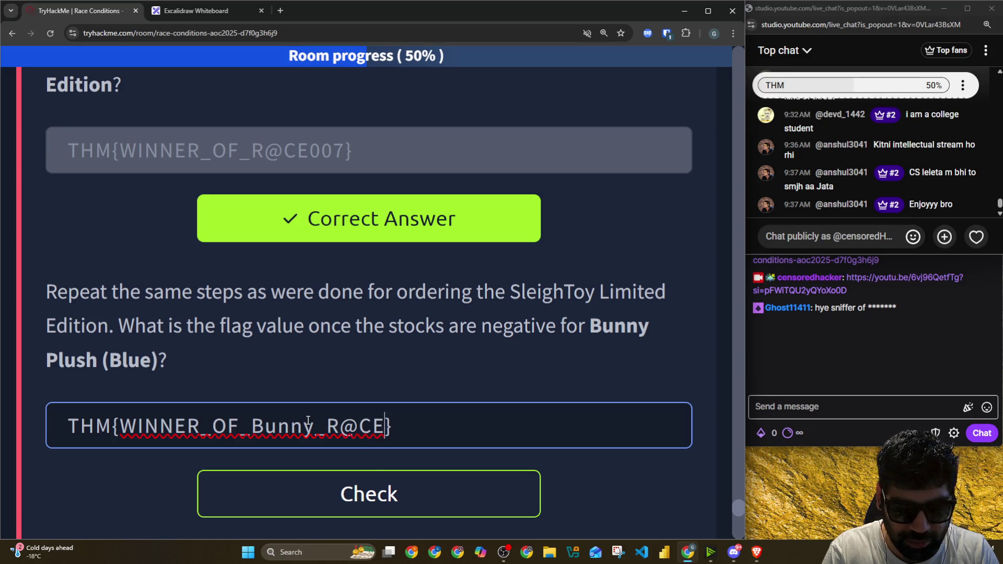
click(347, 494)
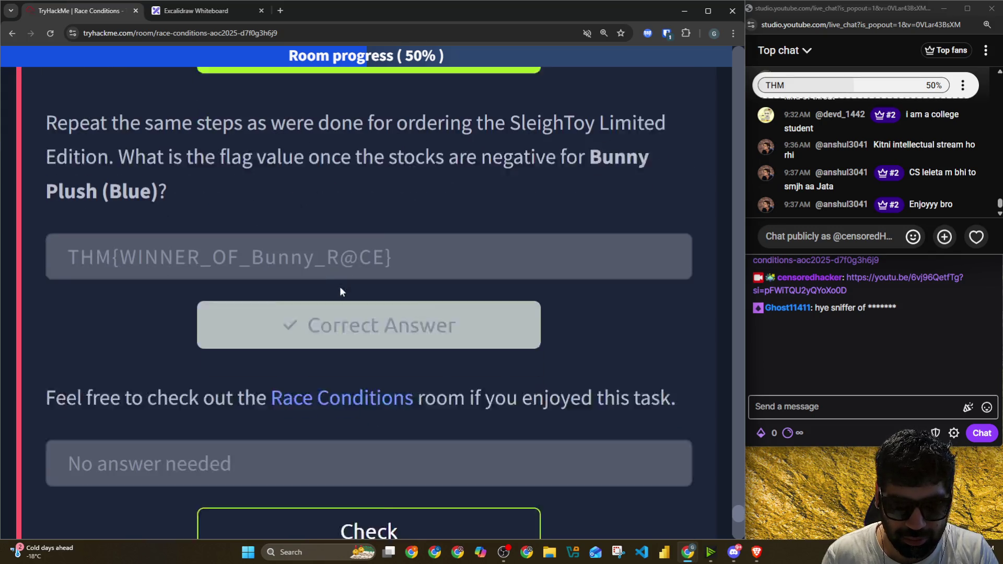
scroll(183, 307, down, 3)
scroll(173, 297, up, 1)
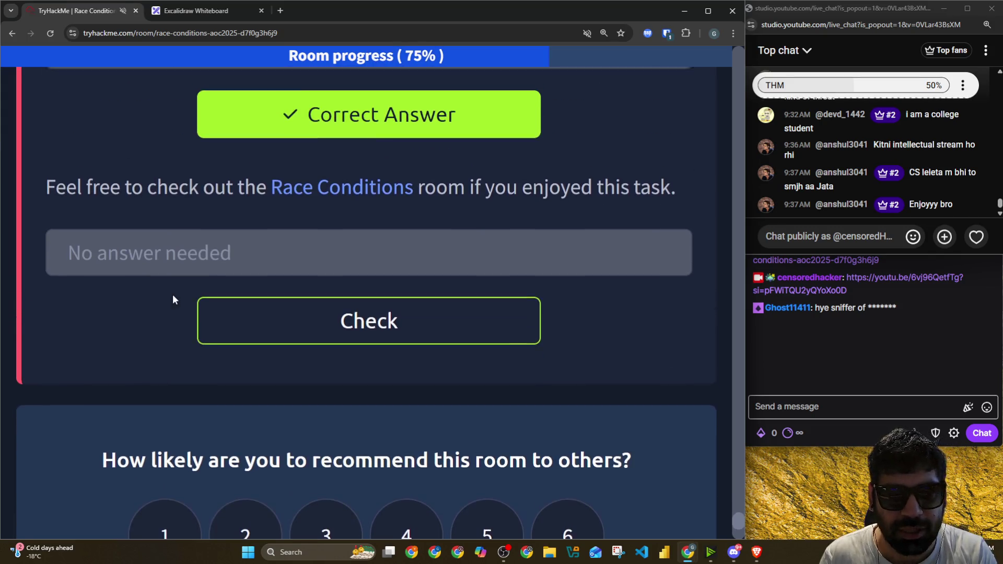
Step: Open the Race Conditions room link in a new tab and switch to it
right_click(304, 203)
click(324, 210)
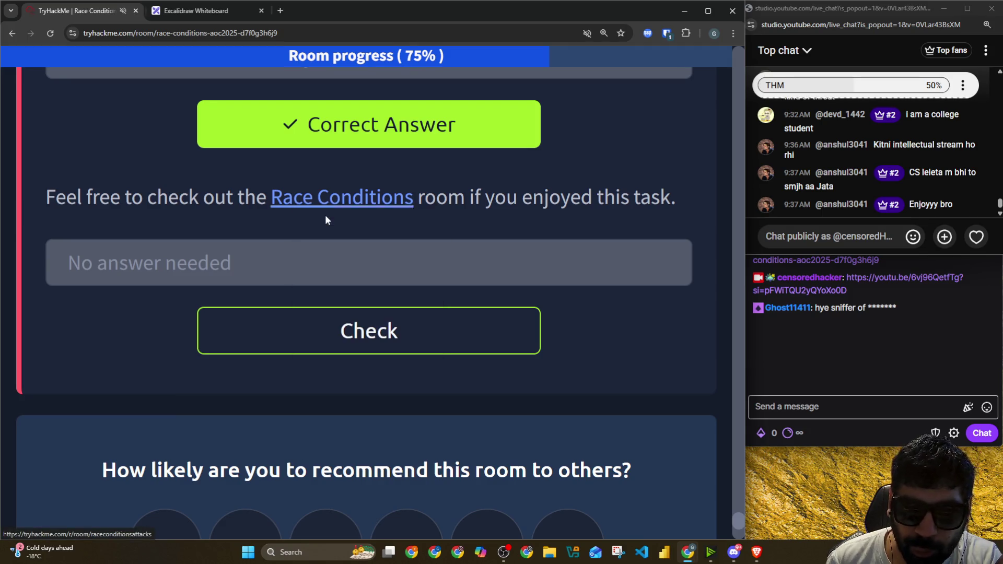
click(209, 11)
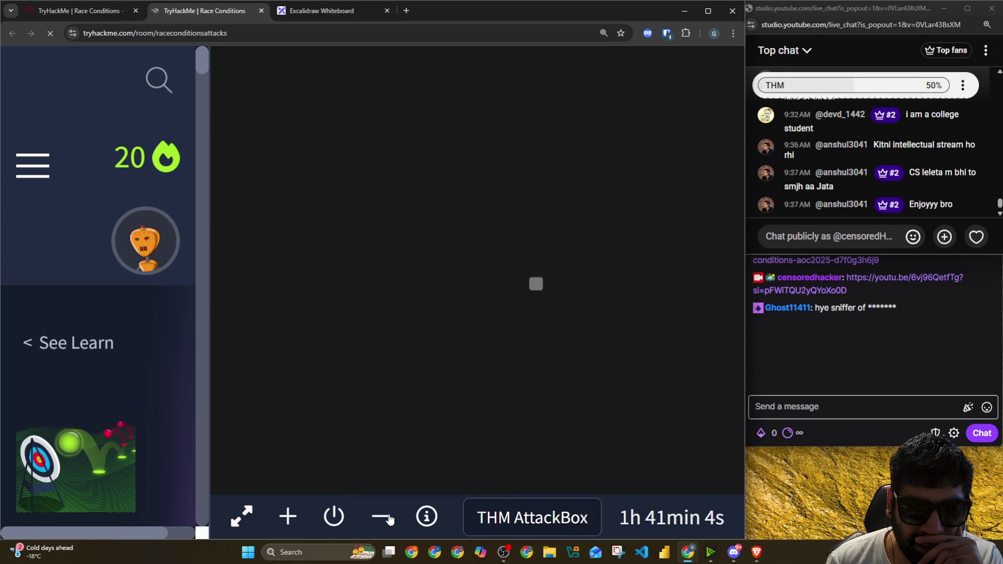
scroll(267, 341, down, 5)
scroll(276, 340, up, 3)
Step: Collapse Task 1, zoom out to show all seven room tasks, and select the page address
drag(104, 163, 636, 174)
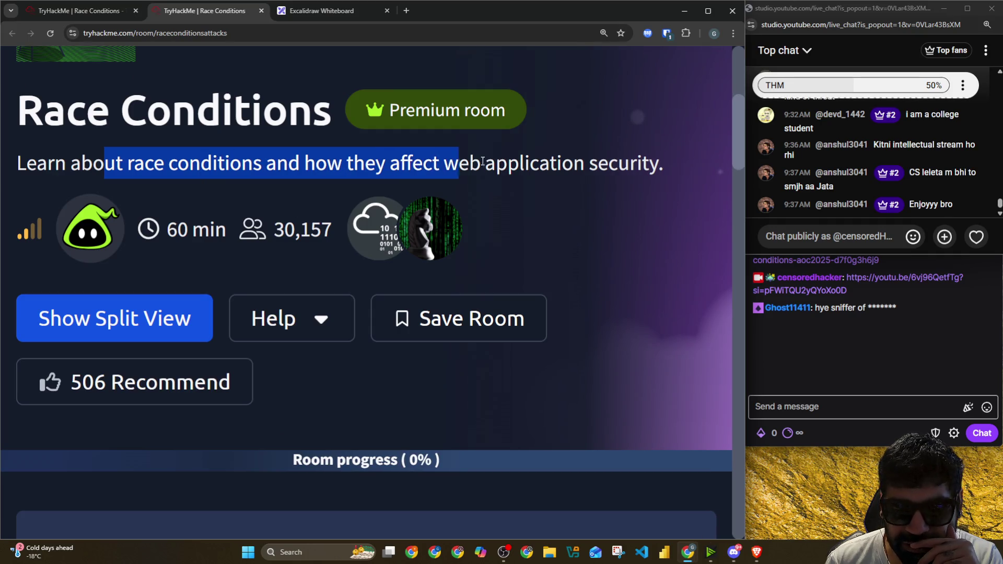
scroll(336, 331, down, 3)
scroll(309, 332, down, 3)
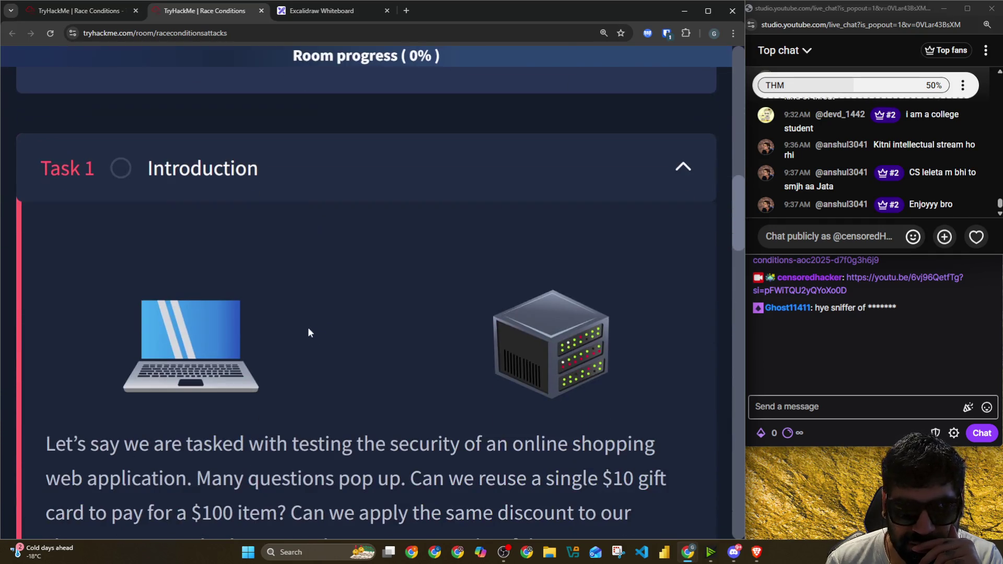
click(309, 192)
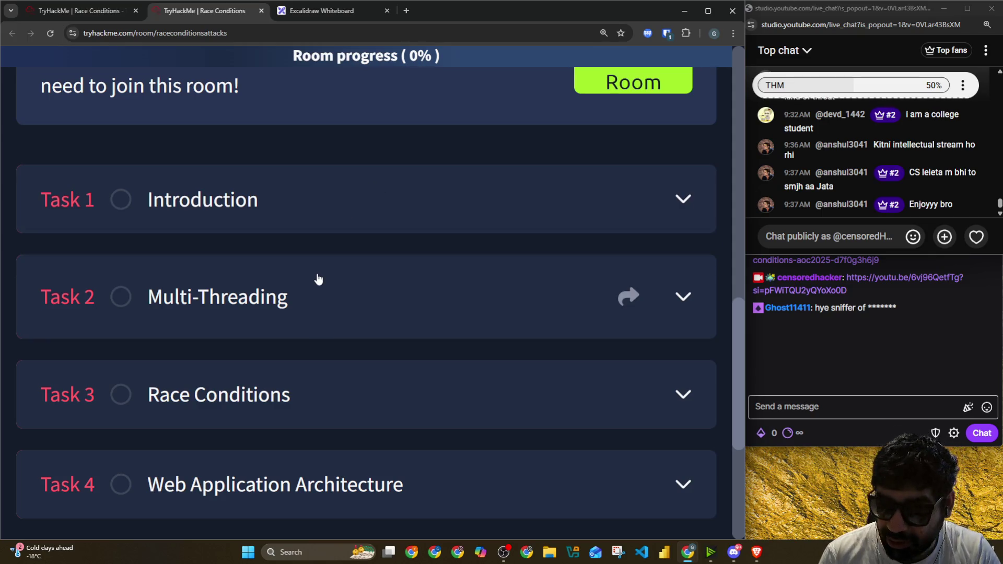
key(ctrl+minus)
key(ctrl+minus)
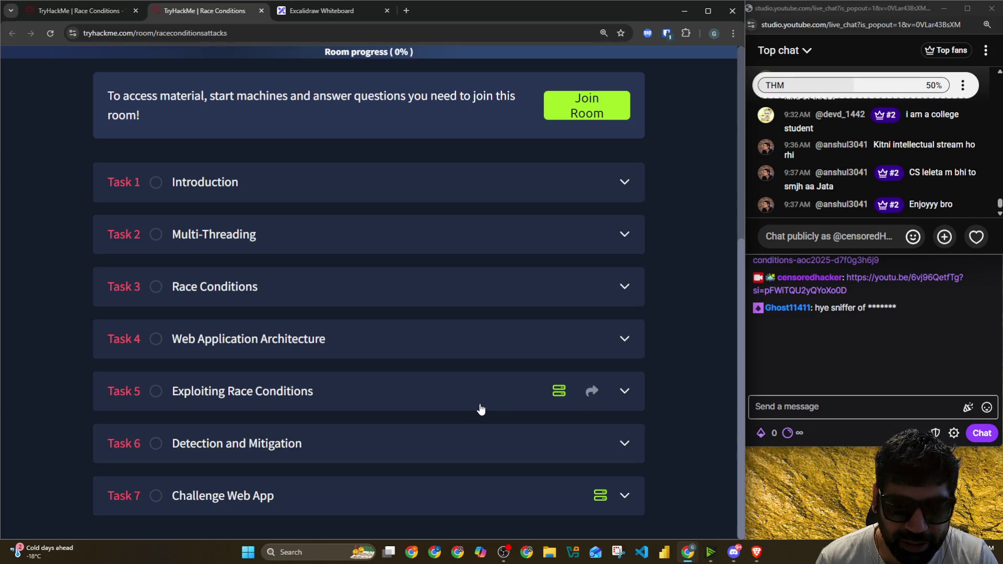
scroll(439, 376, up, 4)
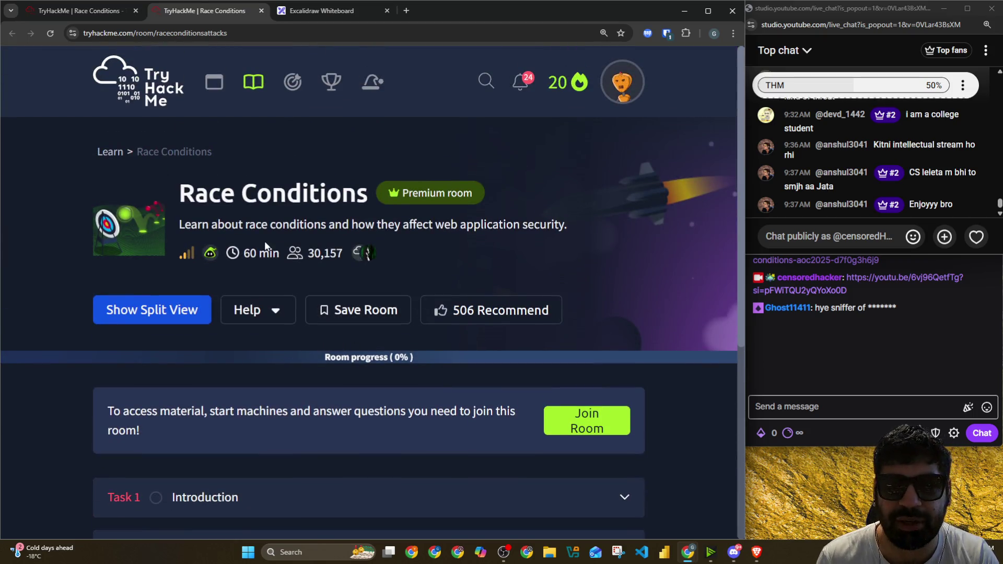
click(254, 37)
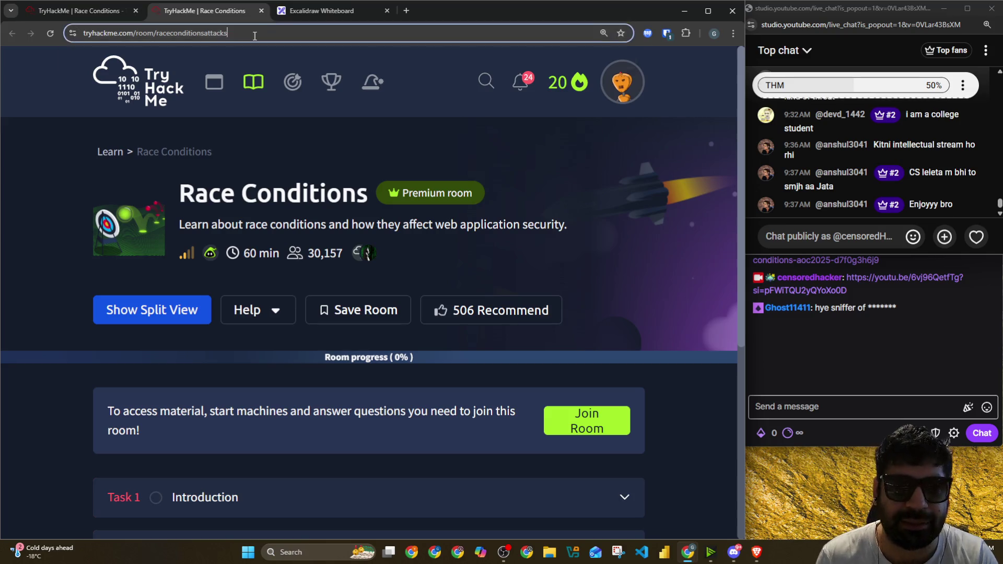
Step: Paste and send the Race Conditions room link in YouTube and Twitch chats, then return to the AoC task tab
click(835, 236)
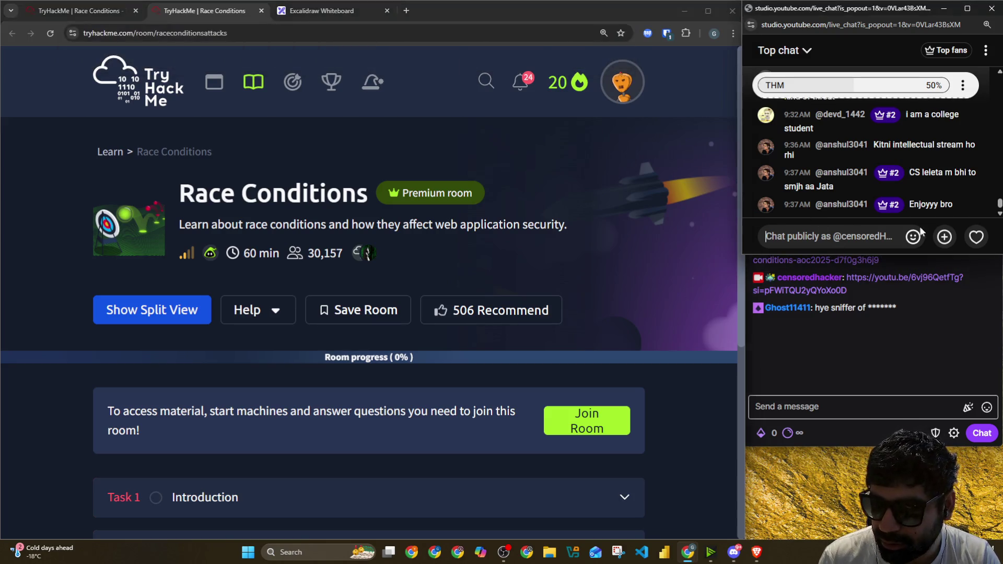
text(https://tryhackme.com/room/raceconditionsattacks)
key(Return)
click(862, 407)
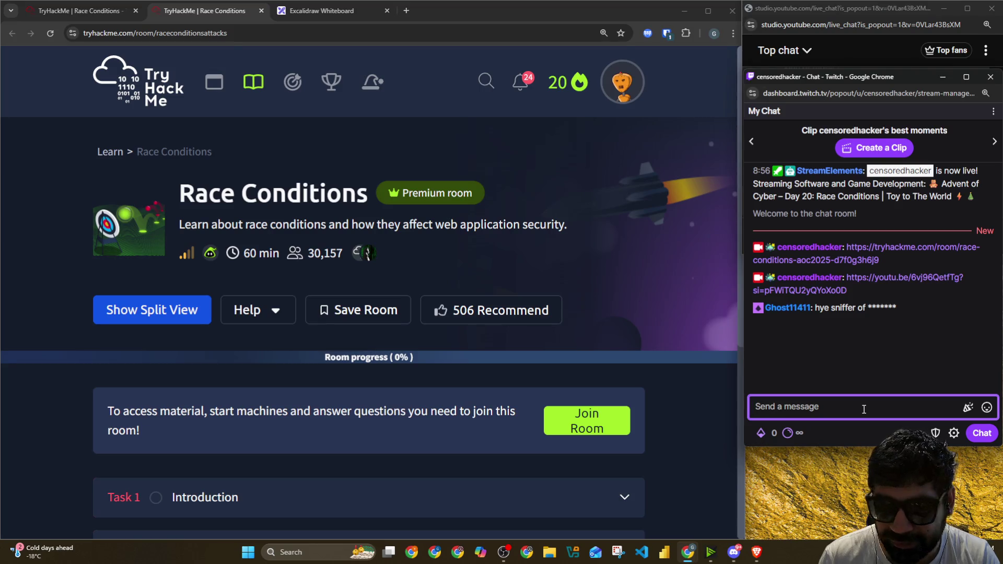
text(https://tryhackme.com/room/raceconditionsattacks)
key(Return)
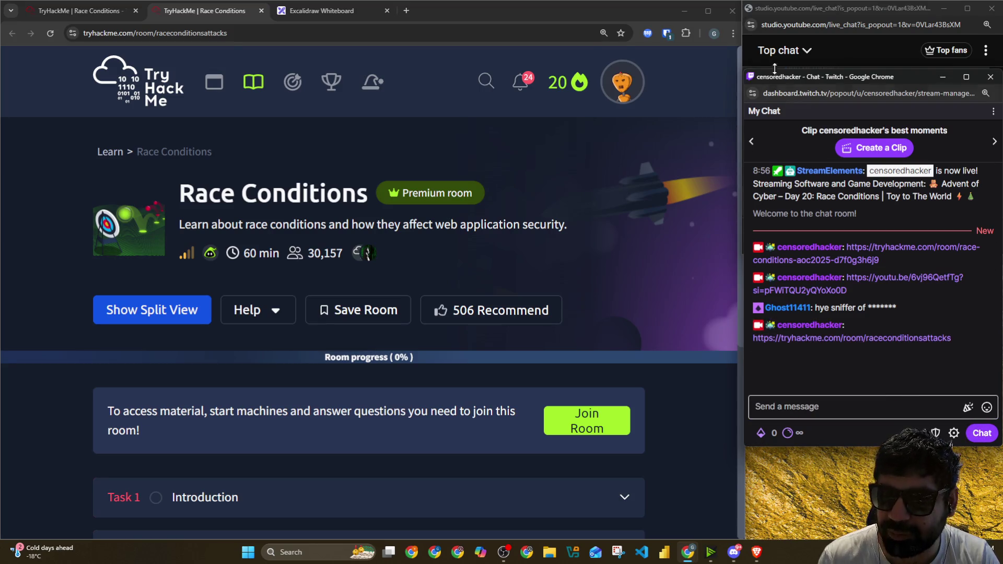
click(778, 17)
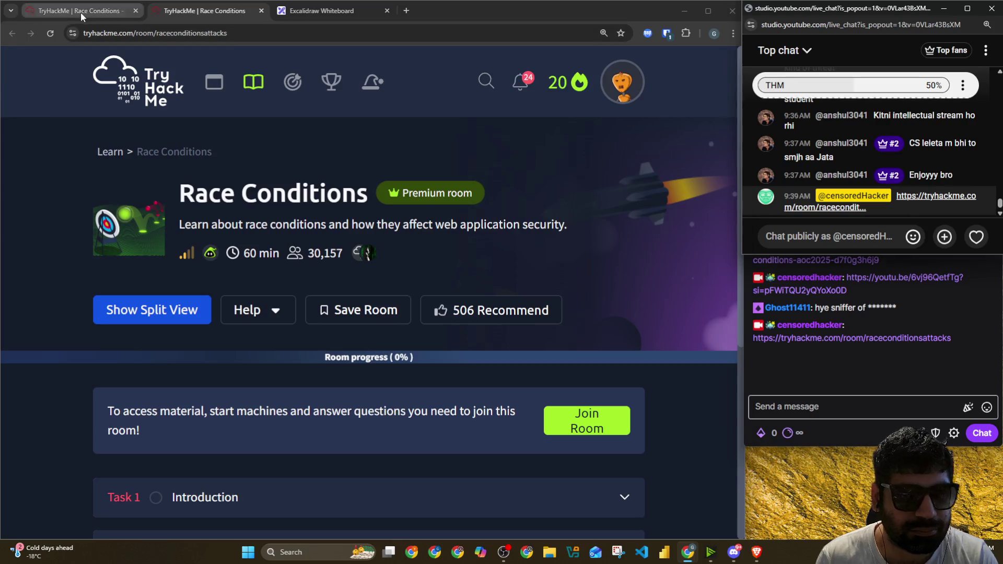
click(81, 12)
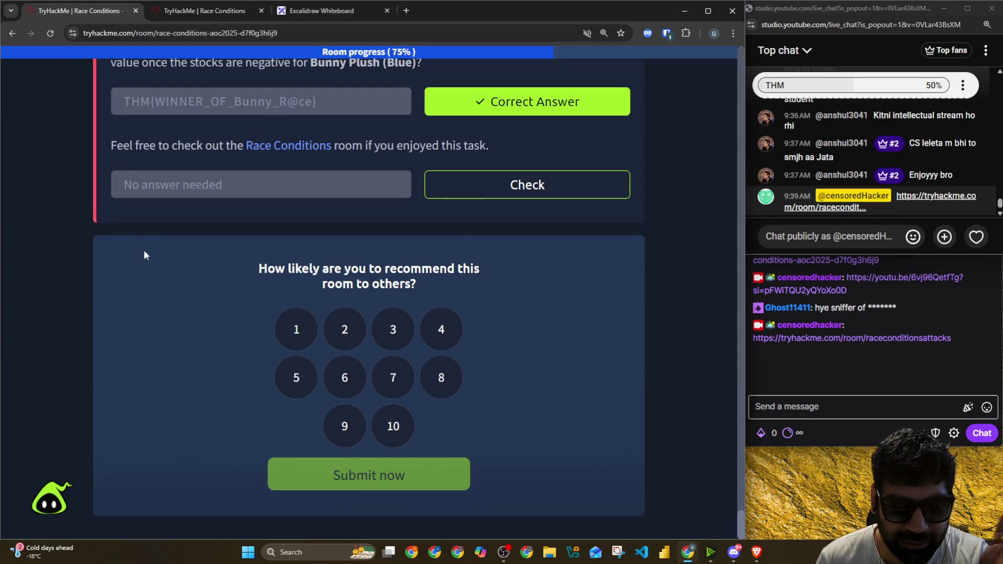
Step: Submit the final no-answer question, dismiss the completion toast and screenshot the Race Conditions badge
click(496, 185)
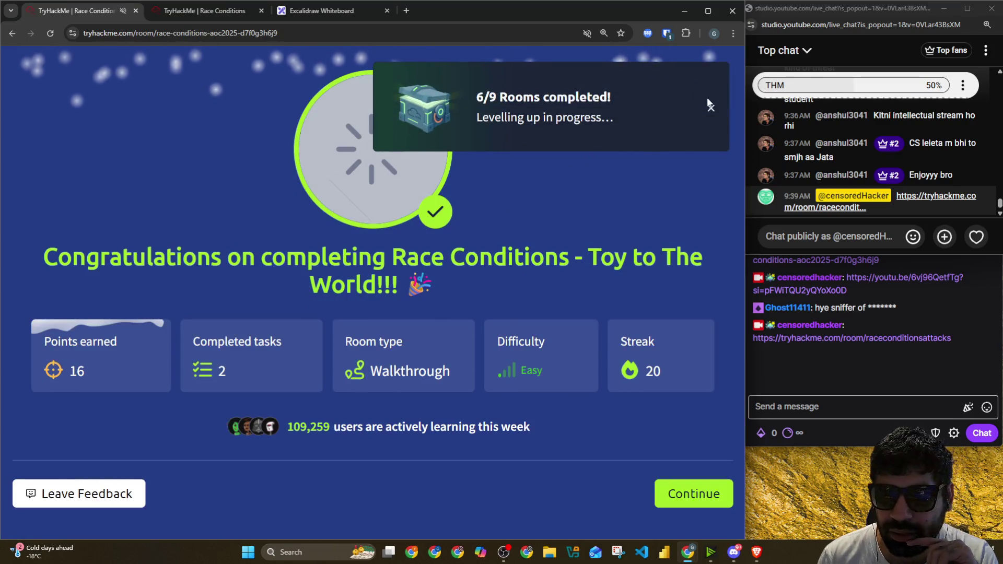
click(709, 106)
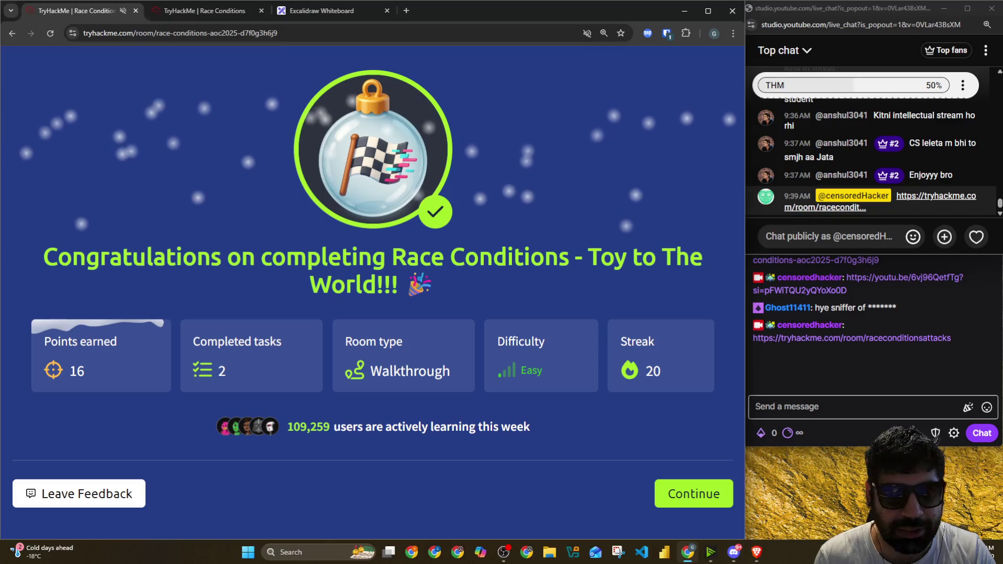
key(super+shift+s)
mouse_move(11, 47)
mouse_down()
mouse_move(460, 401)
mouse_move(732, 419)
mouse_up()
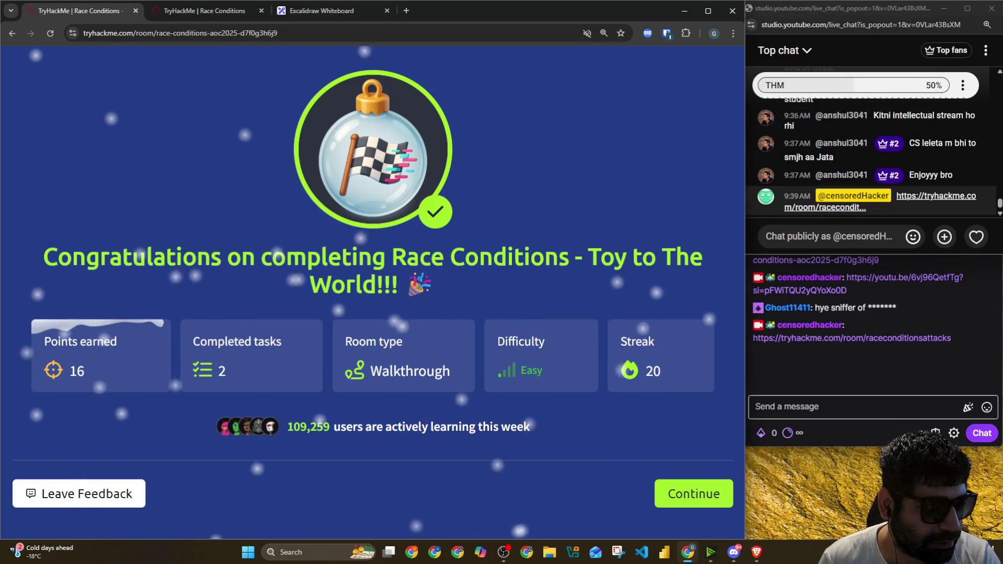
scroll(873, 140, up, 5)
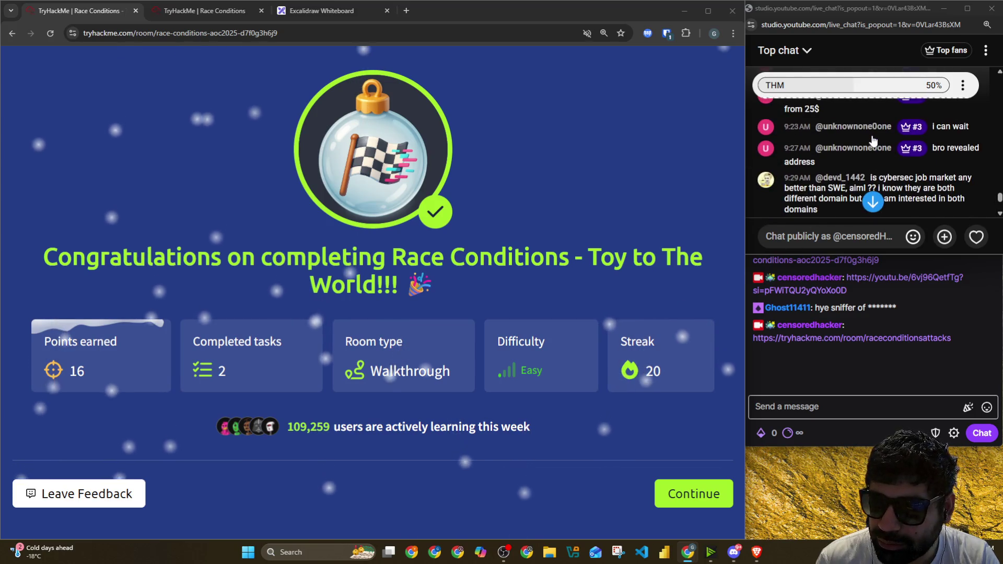
scroll(872, 140, down, 5)
scroll(866, 156, up, 2)
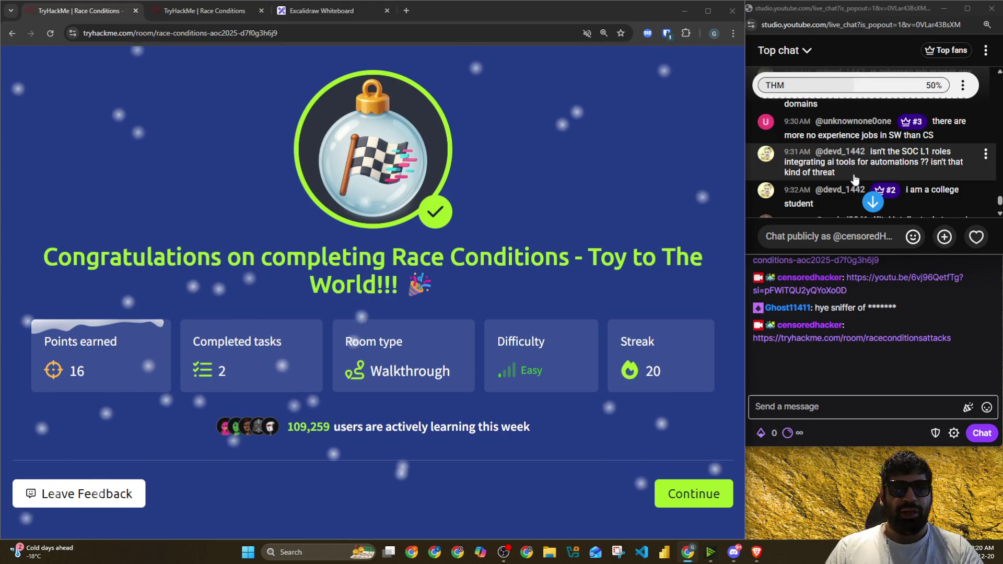
scroll(849, 177, down, 2)
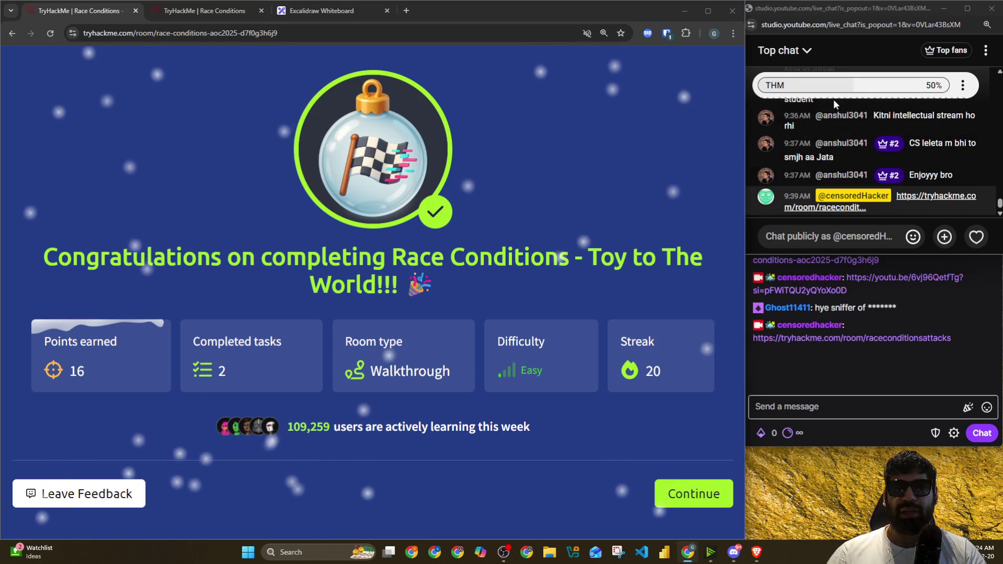
click(321, 10)
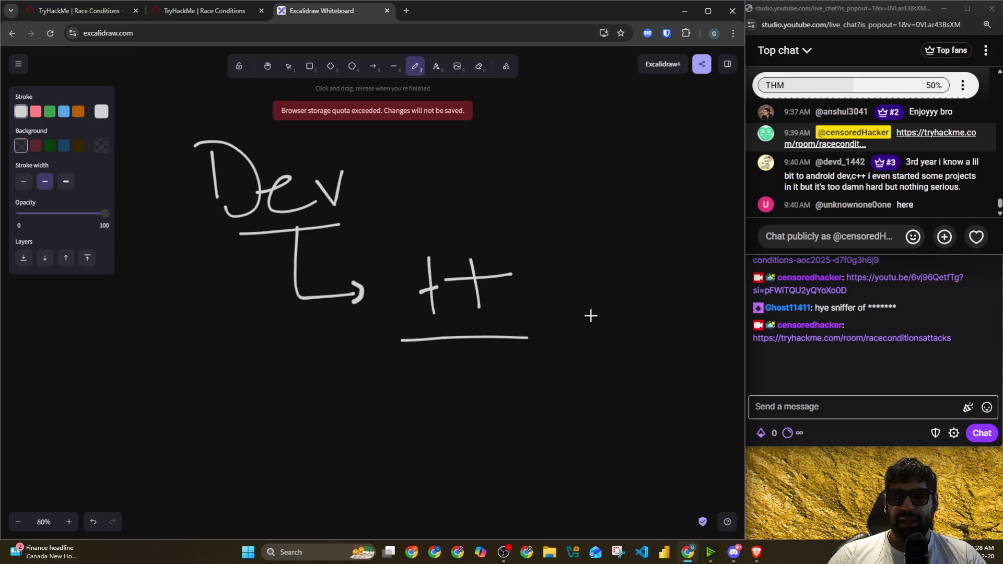
Step: Draw an arrow right of 'Dev' and handwrite the word 'More' after it
mouse_move(380, 164)
mouse_down()
mouse_move(466, 160)
mouse_move(468, 170)
mouse_up()
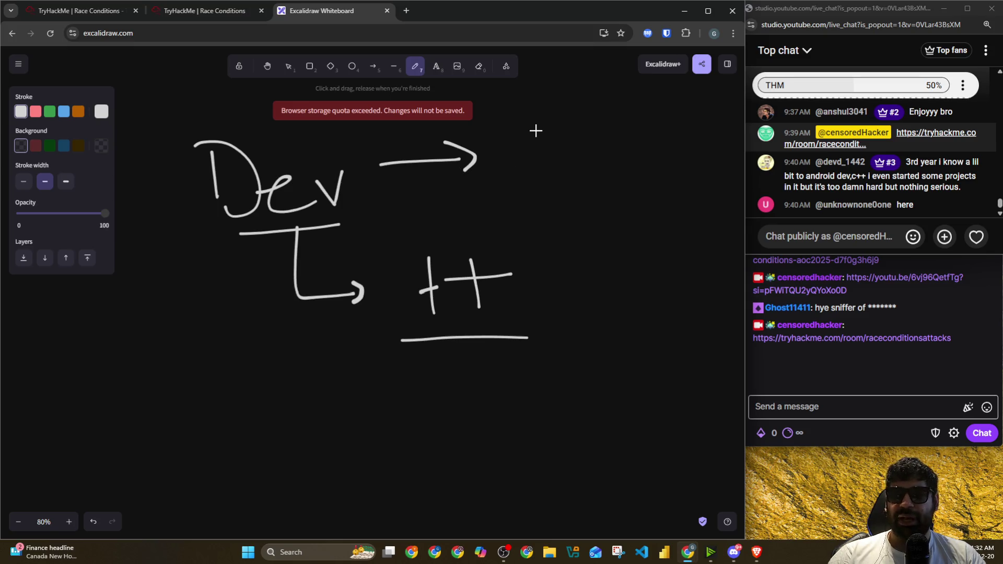
mouse_move(538, 164)
mouse_down()
mouse_move(588, 163)
mouse_move(594, 141)
mouse_move(634, 119)
mouse_move(663, 127)
mouse_move(670, 153)
mouse_move(642, 115)
mouse_up()
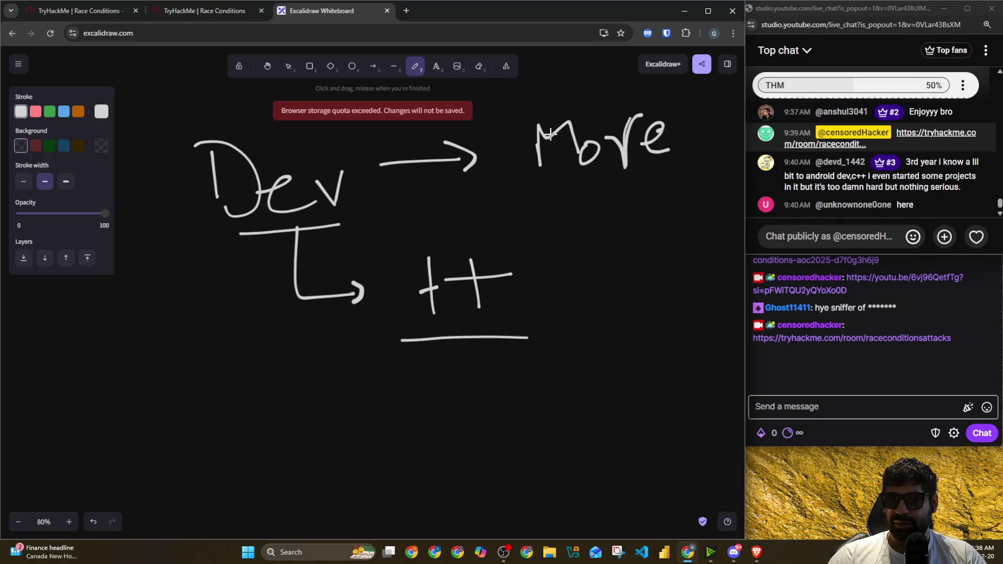
scroll(547, 134, down, 1)
scroll(508, 161, down, 2)
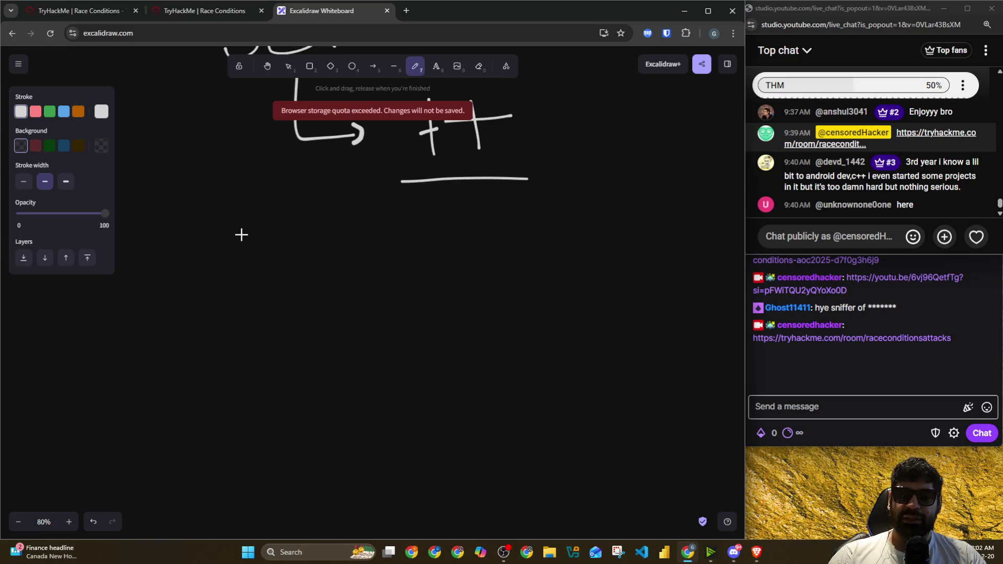
scroll(241, 235, up, 3)
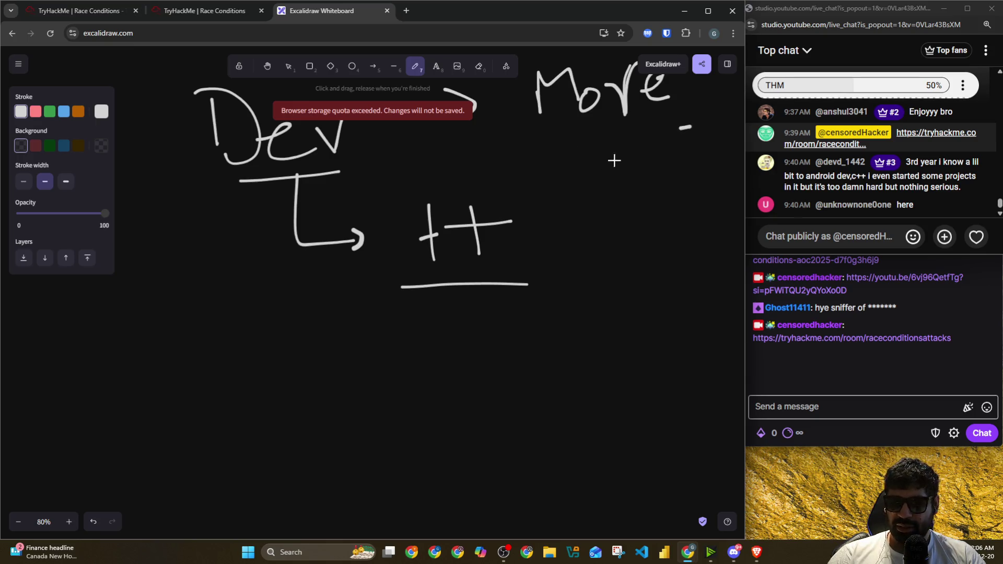
scroll(329, 240, down, 5)
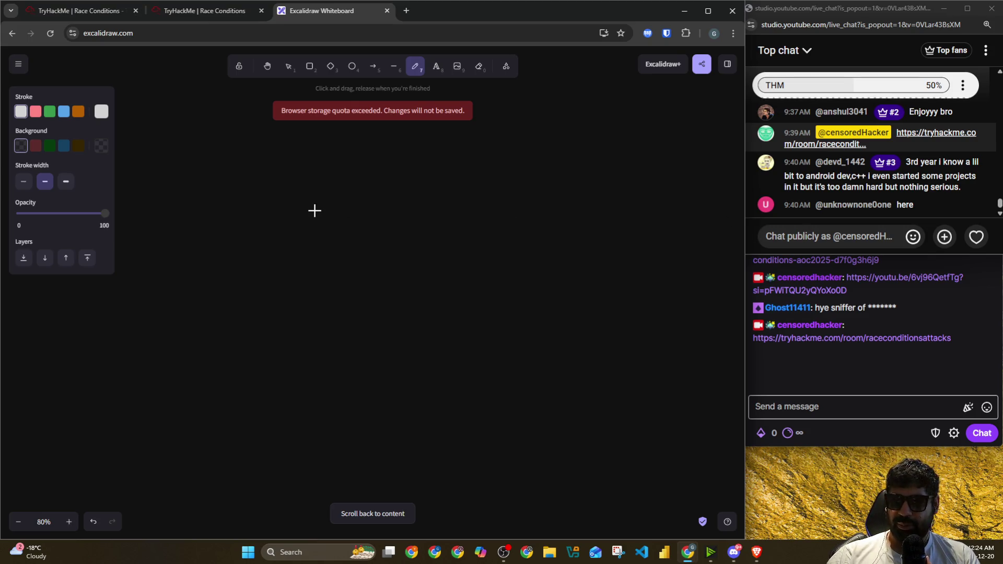
Step: Sketch a circled 1 with underlined 'Dev', a slash, and 'Sec' with an arrow below
mouse_move(245, 174)
mouse_down()
mouse_move(246, 201)
mouse_move(264, 164)
mouse_up()
mouse_move(332, 135)
mouse_down()
mouse_move(334, 190)
mouse_move(384, 178)
mouse_move(415, 149)
mouse_up()
drag(338, 212, 401, 205)
scroll(349, 217, down, 2)
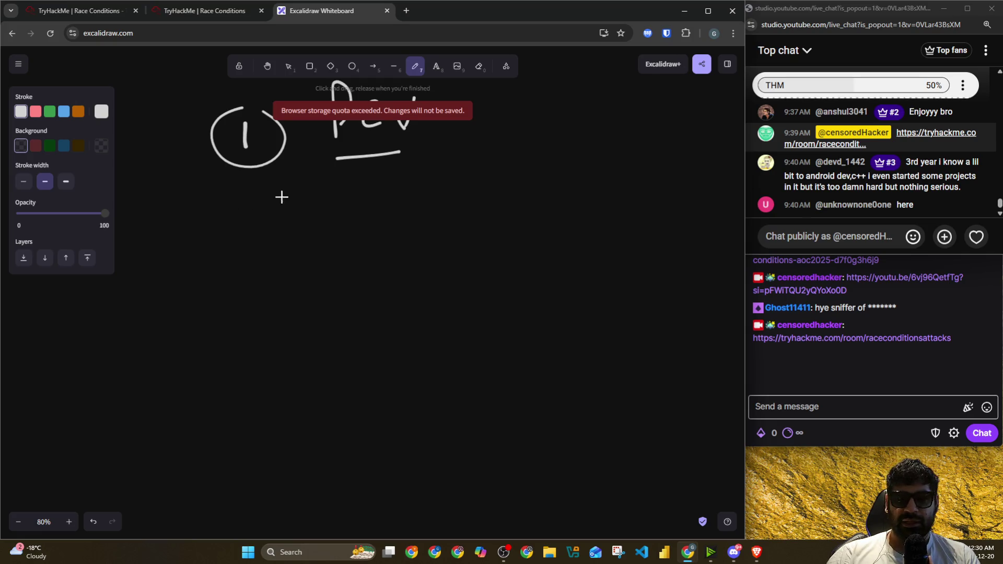
scroll(273, 198, up, 2)
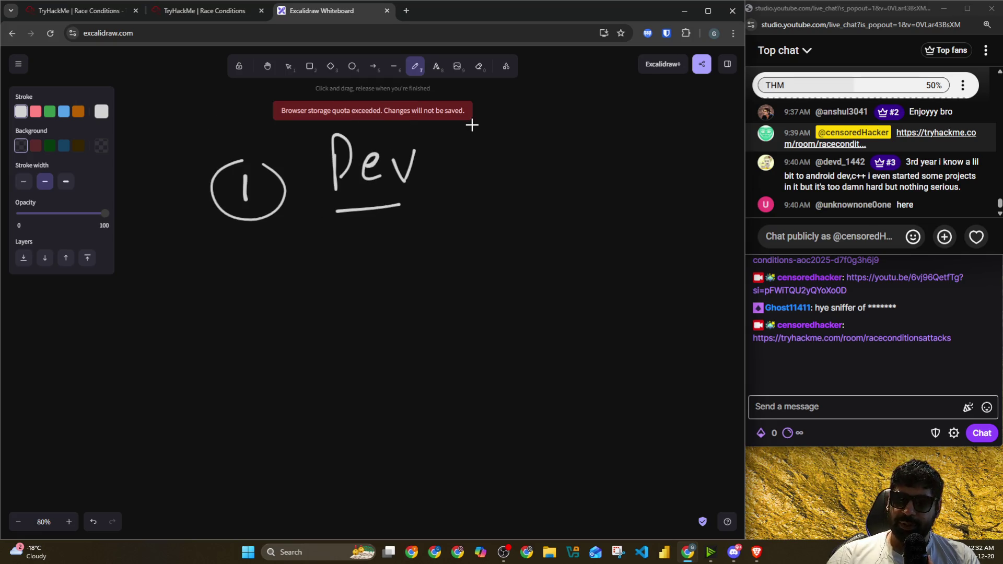
drag(469, 130, 453, 194)
mouse_move(525, 140)
mouse_down()
mouse_move(505, 177)
mouse_move(556, 161)
mouse_move(568, 207)
mouse_up()
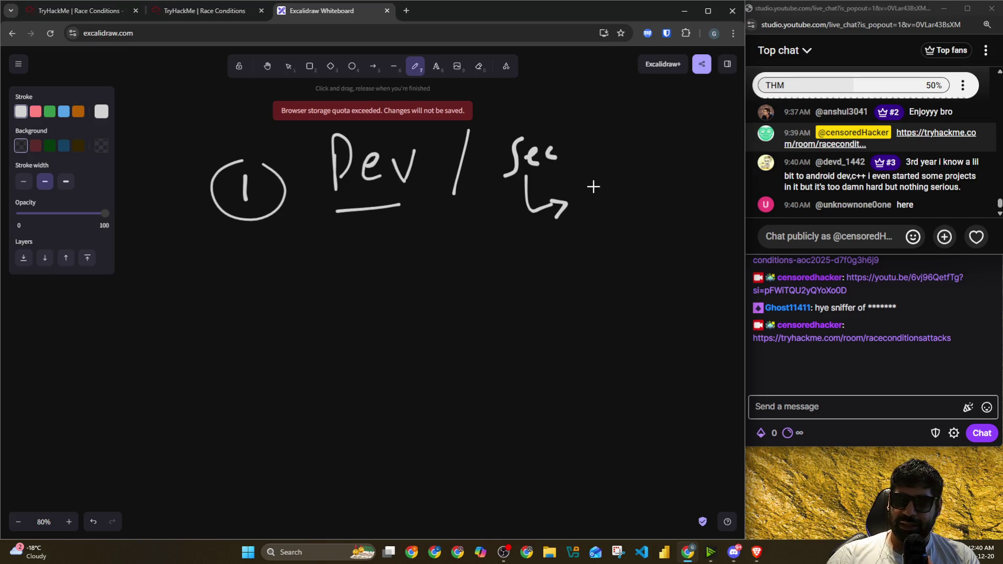
Step: Write 'CEH' and underlined 'Security+' after the arrow, and a line down from 'Dev'
mouse_move(601, 193)
mouse_down()
mouse_move(599, 222)
mouse_move(620, 207)
mouse_move(654, 218)
mouse_move(677, 201)
mouse_move(671, 222)
mouse_up()
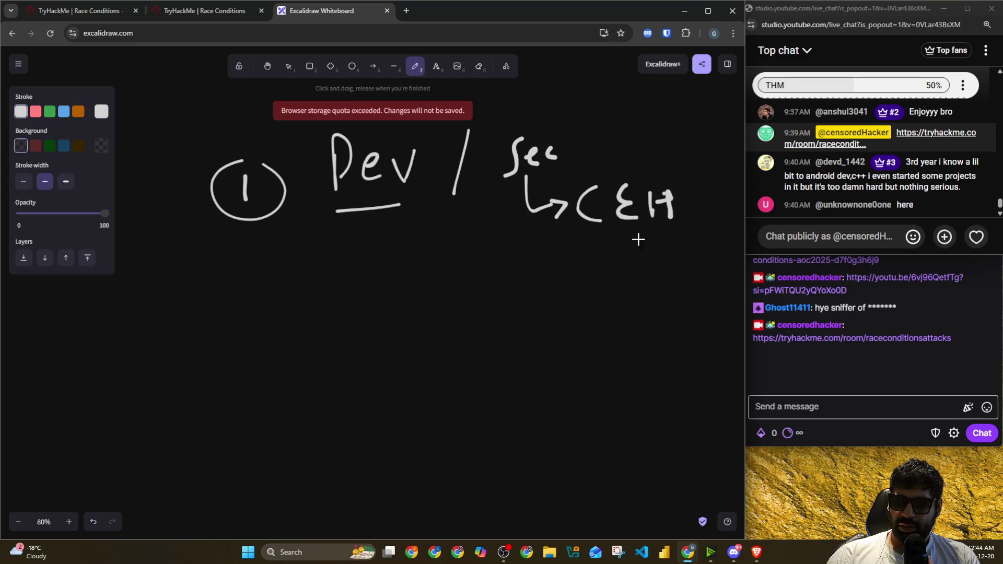
mouse_move(605, 251)
mouse_down()
mouse_move(553, 295)
mouse_move(670, 274)
mouse_move(687, 307)
mouse_up()
mouse_move(715, 229)
mouse_down()
mouse_move(715, 276)
mouse_move(723, 243)
mouse_up()
drag(552, 297, 693, 292)
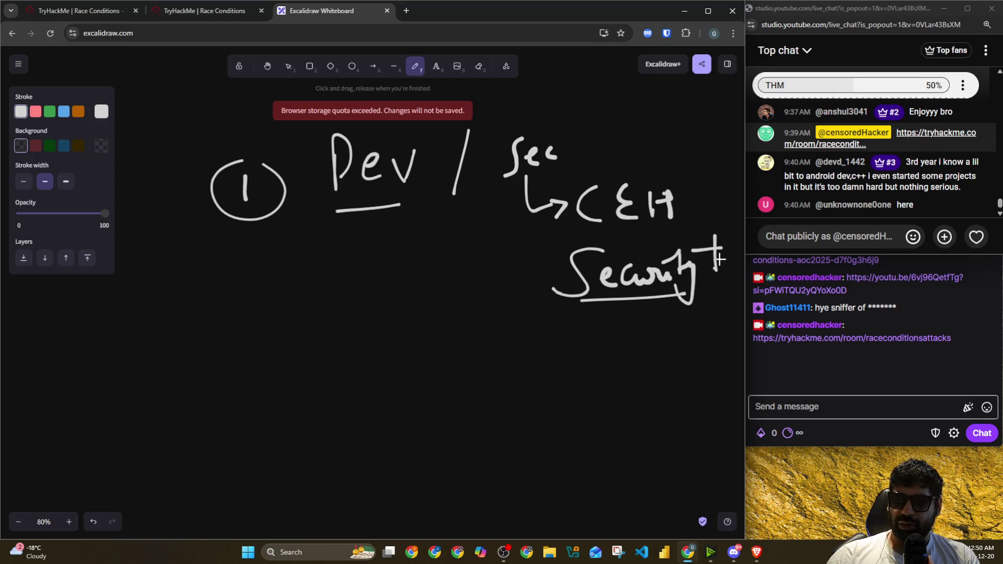
drag(703, 253, 734, 249)
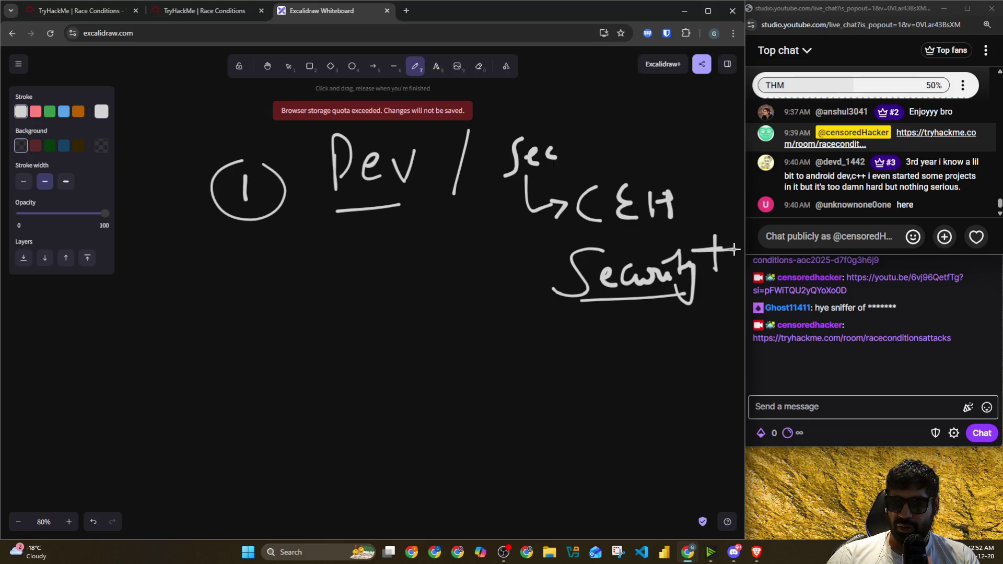
mouse_move(353, 209)
mouse_down()
mouse_move(359, 317)
mouse_move(385, 288)
mouse_up()
scroll(284, 240, down, 3)
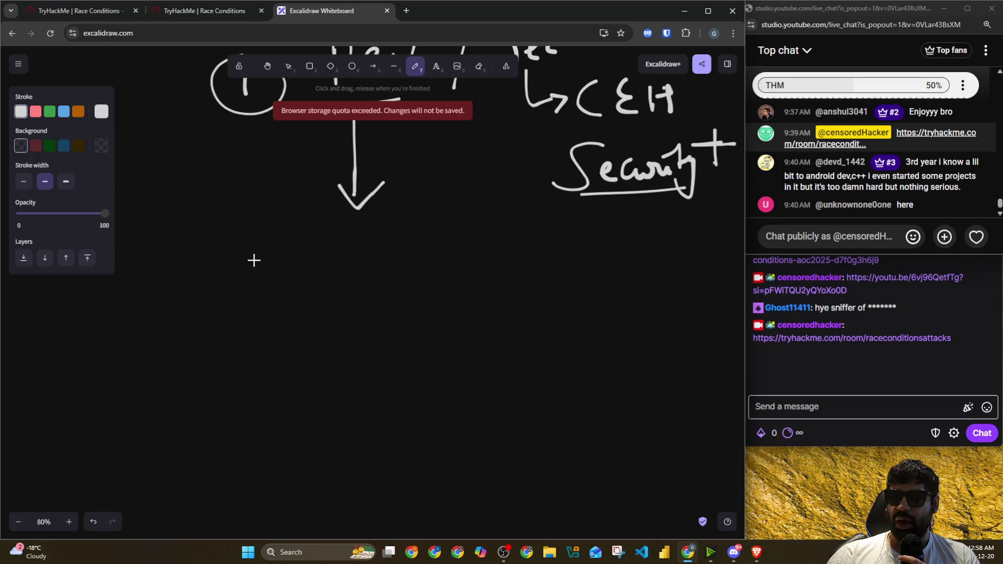
Step: Handwrite 'AZ-900' beneath the arrow under 'Dev'
mouse_move(257, 260)
mouse_down()
mouse_move(269, 211)
mouse_move(284, 259)
mouse_up()
drag(263, 241, 324, 249)
mouse_move(335, 232)
mouse_down()
mouse_move(351, 232)
mouse_move(353, 249)
mouse_move(406, 223)
mouse_up()
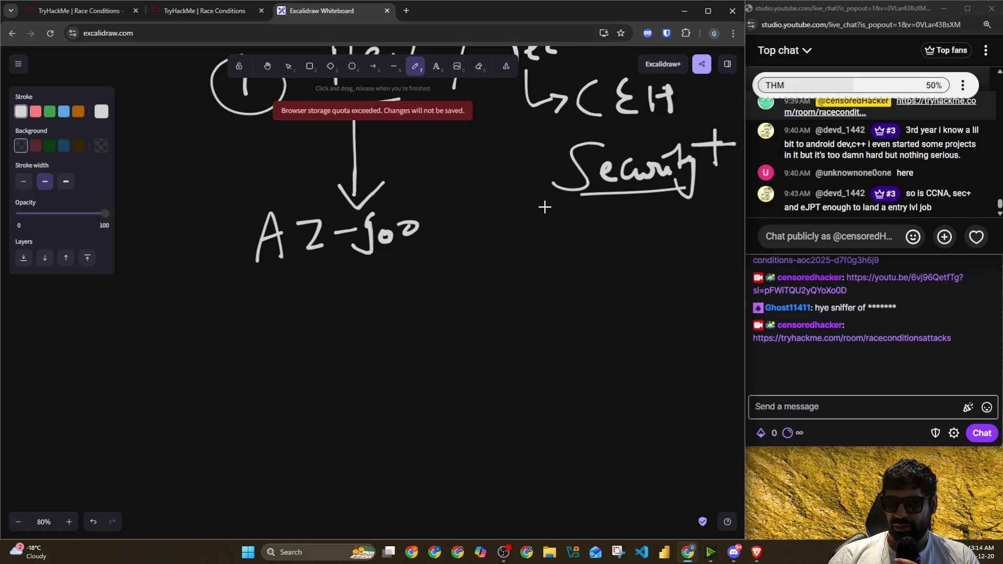
Step: Draw an arrow below 'Security+' leading to an underlined 'CCNA'
drag(531, 227, 551, 310)
mouse_move(603, 273)
mouse_down()
mouse_move(612, 302)
mouse_move(684, 270)
mouse_up()
mouse_move(690, 306)
mouse_down()
mouse_move(717, 298)
mouse_move(720, 282)
mouse_up()
drag(617, 322, 687, 311)
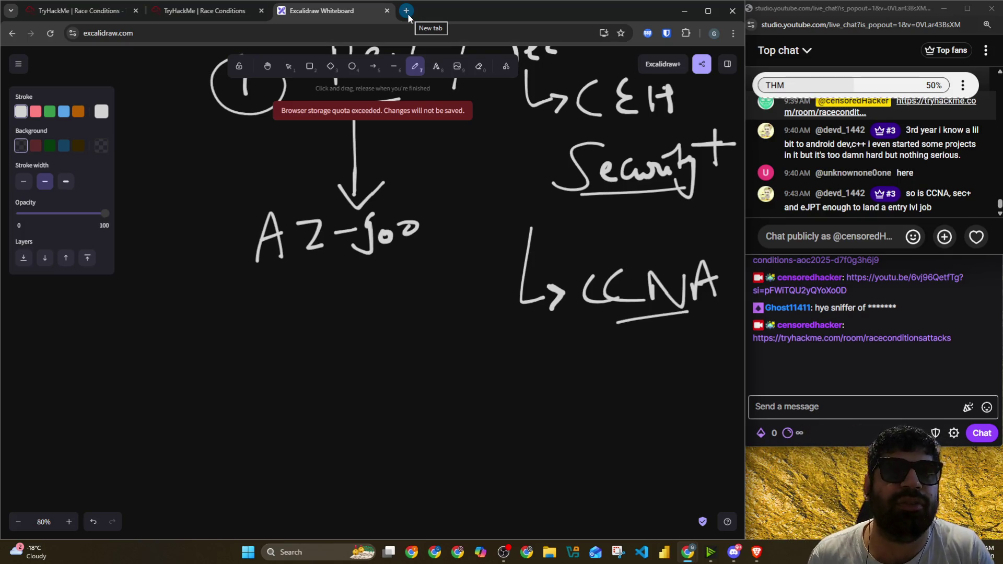
click(407, 13)
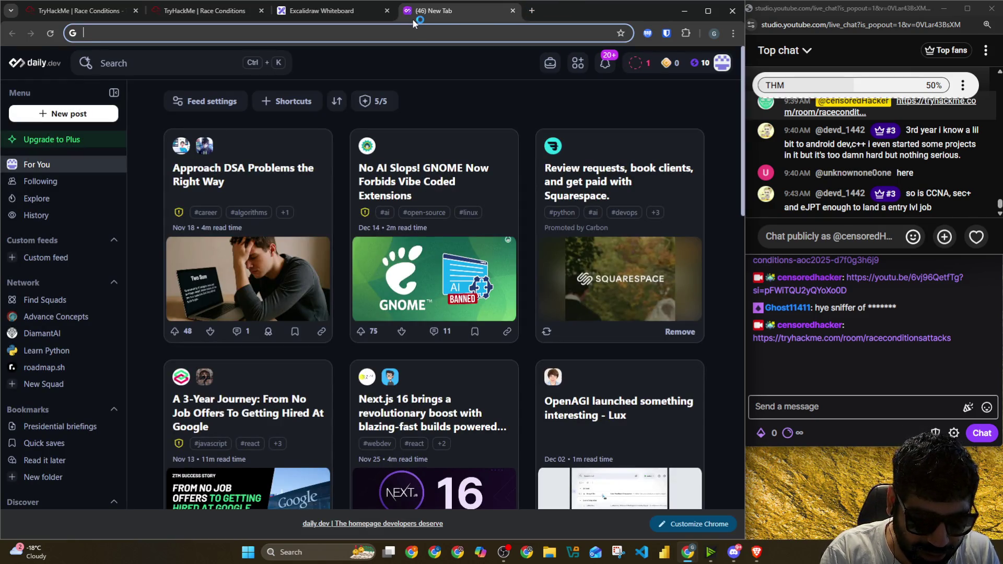
text(linkedin)
Step: Load LinkedIn and run a search for 'security analyst jobs'
key(Return)
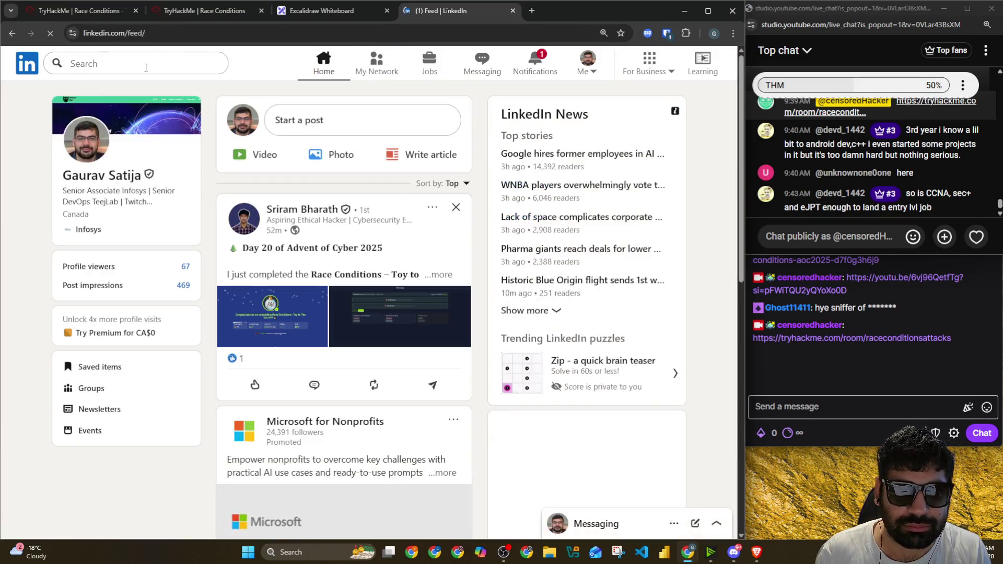
click(147, 65)
click(537, 388)
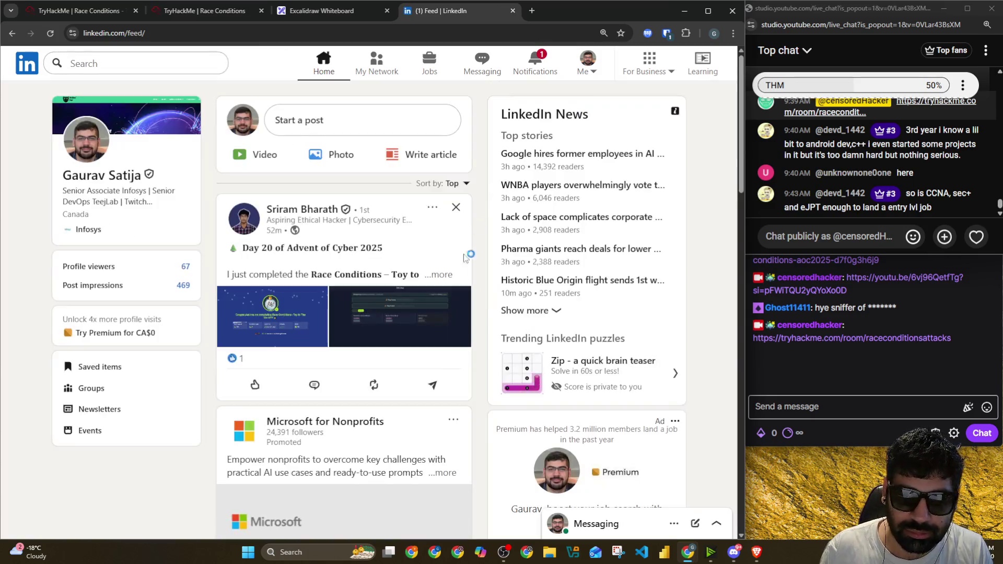
click(171, 63)
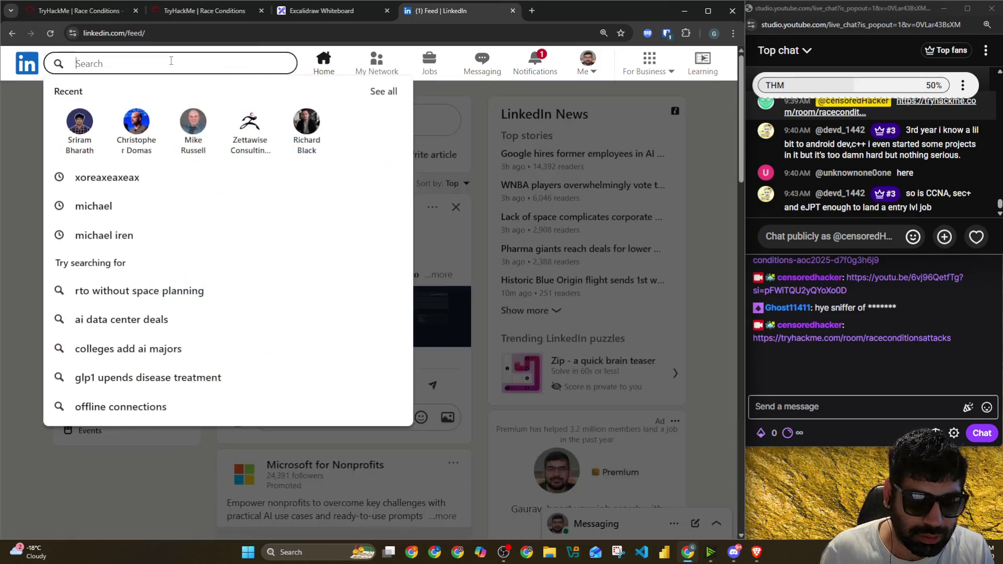
text(c)
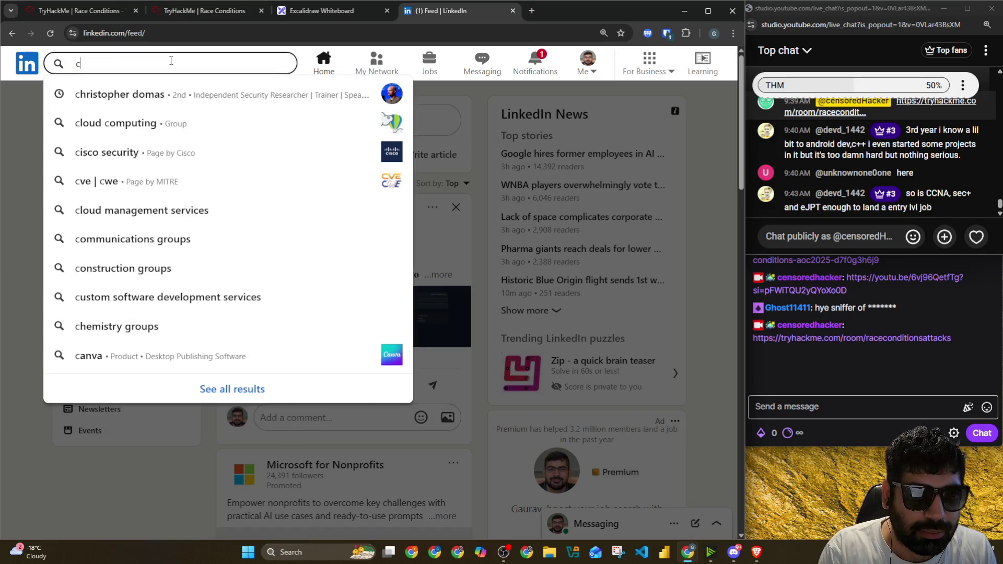
key(BackSpace)
text(secur)
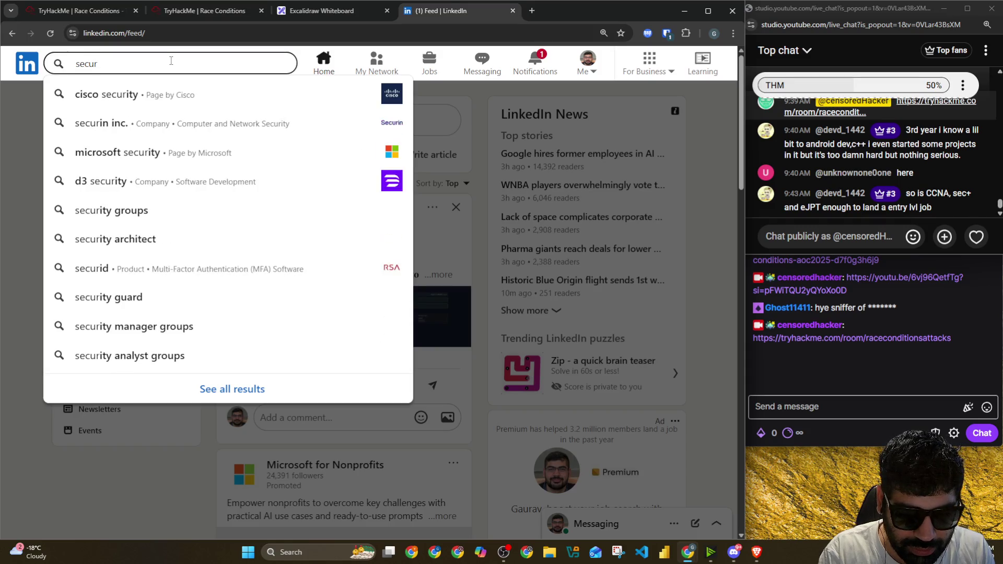
text(ity a)
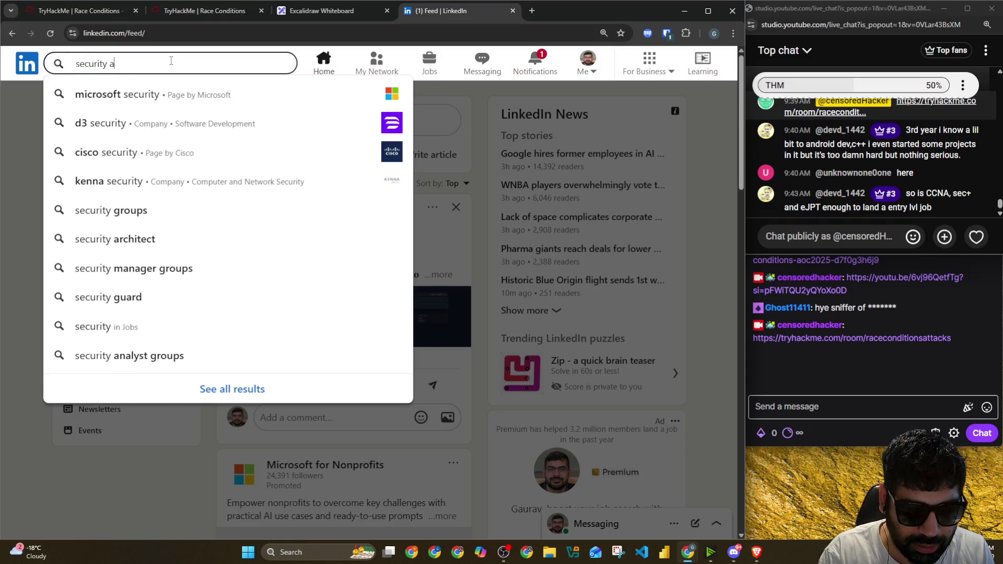
text(na)
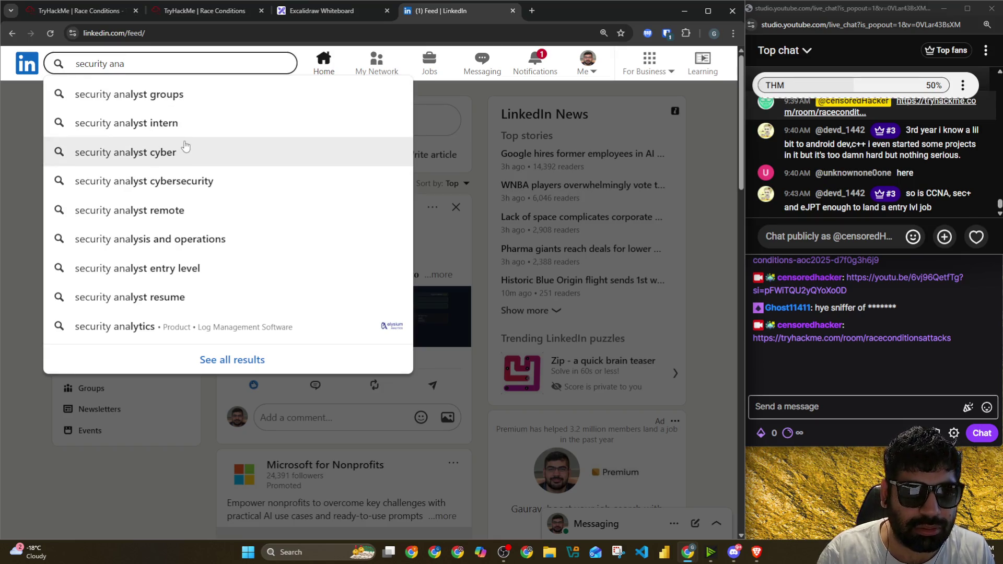
text(lyst jobs)
key(Return)
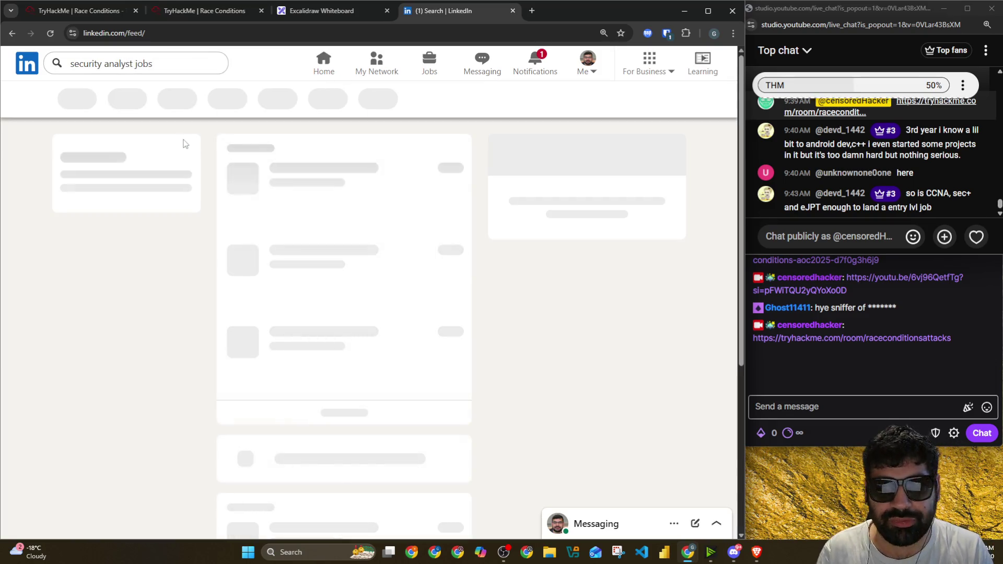
scroll(354, 200, down, 1)
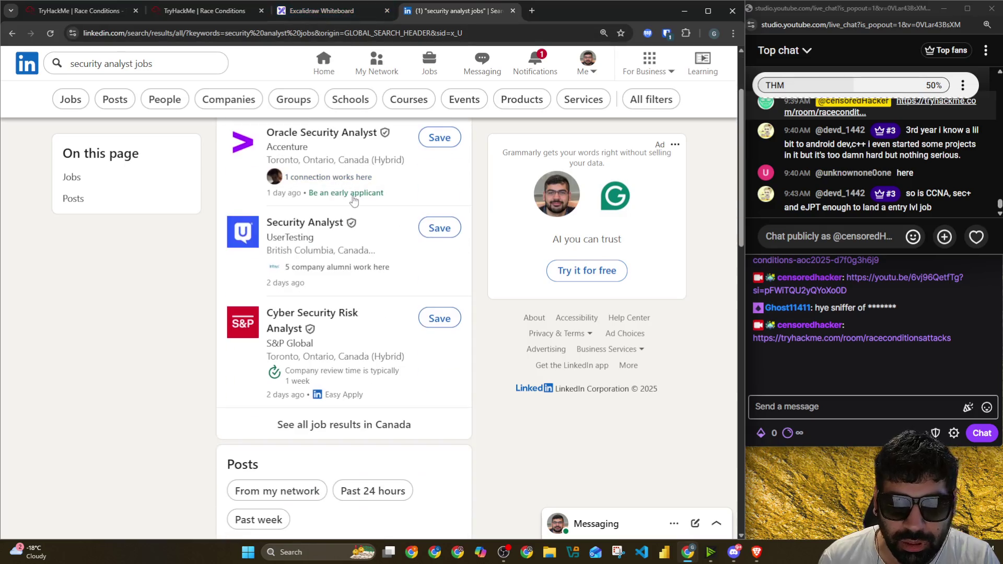
scroll(416, 188, down, 1)
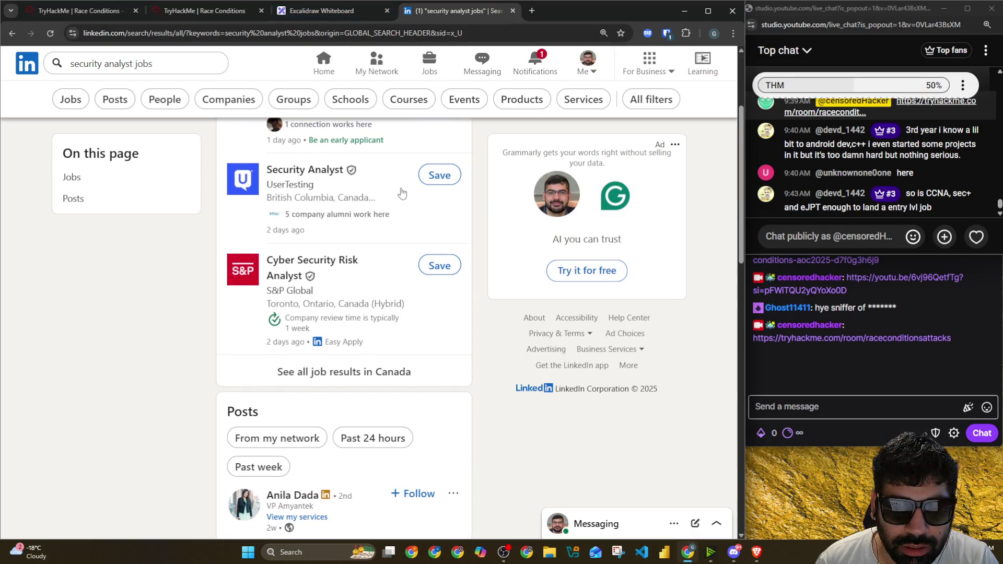
Step: Show all Canada job results and mark the S&P Global listing's degree, experience and ISO 27001 requirements
click(379, 288)
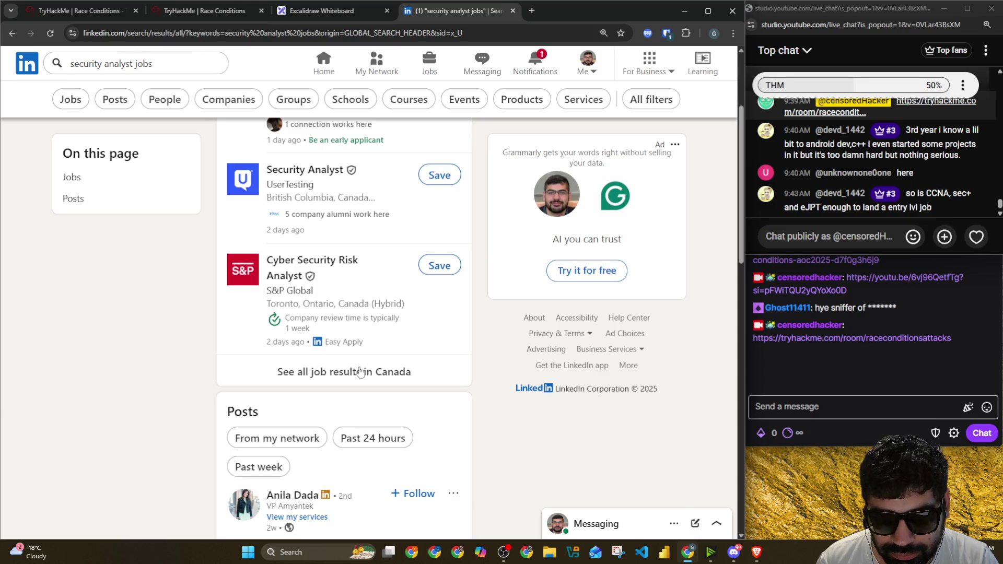
scroll(556, 271, down, 3)
scroll(556, 266, down, 3)
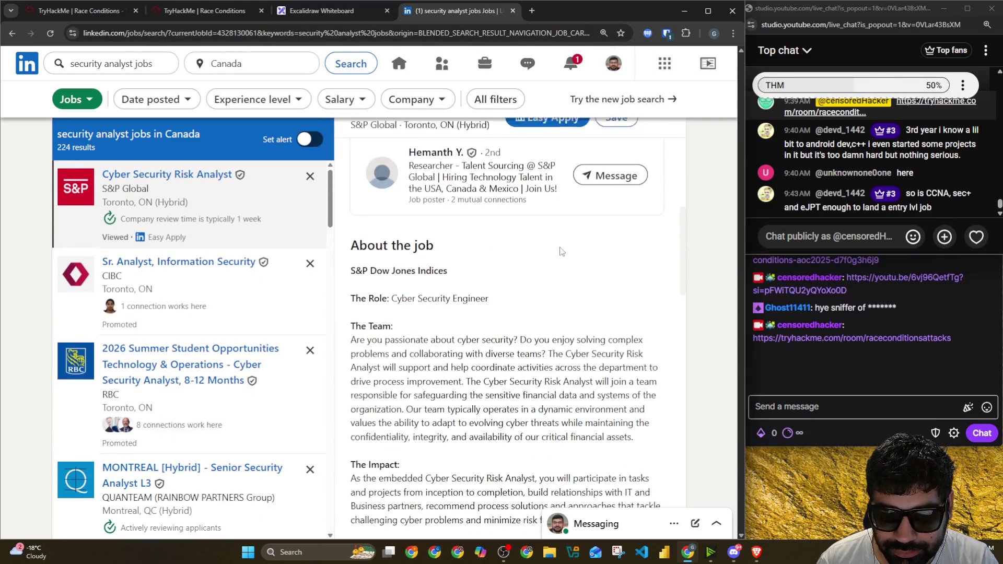
scroll(555, 259, down, 3)
scroll(554, 248, down, 2)
scroll(554, 248, down, 3)
scroll(554, 248, down, 2)
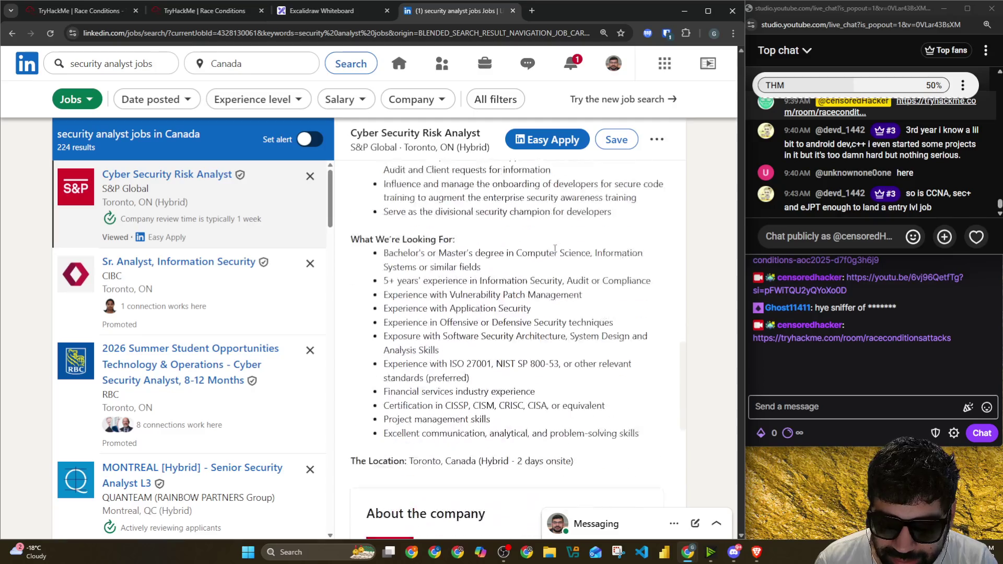
drag(380, 208, 470, 333)
click(453, 318)
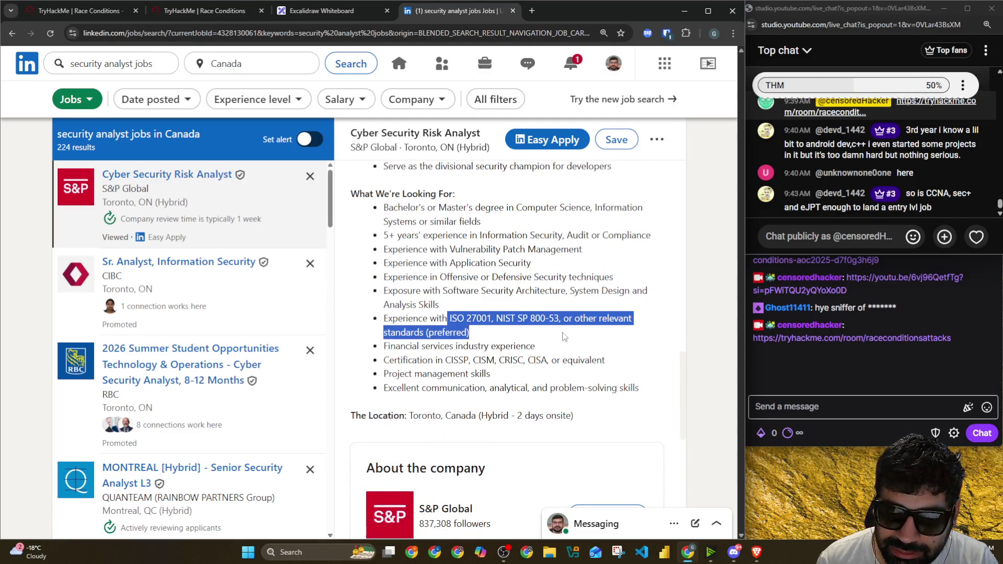
click(438, 362)
drag(438, 362, 562, 361)
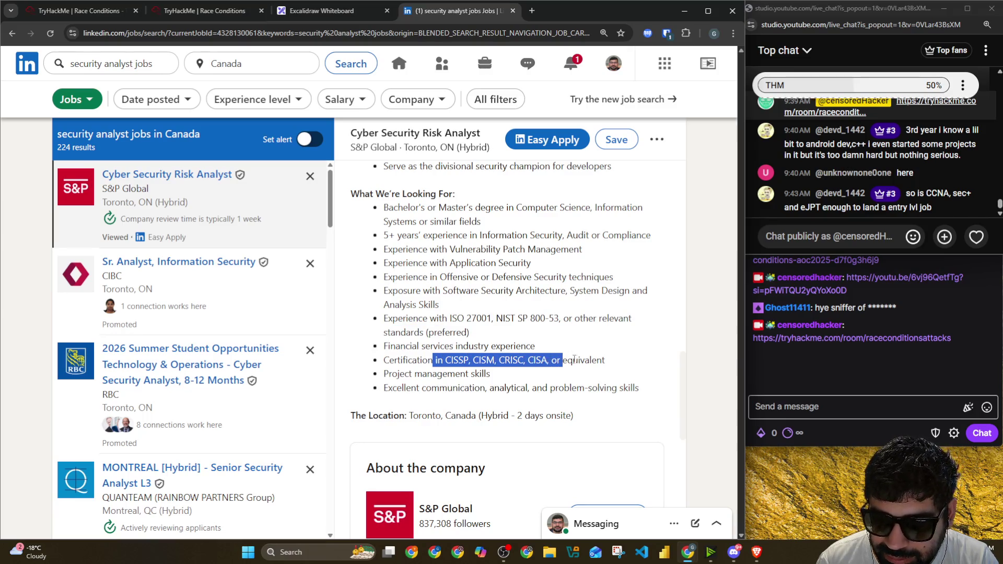
scroll(418, 252, up, 1)
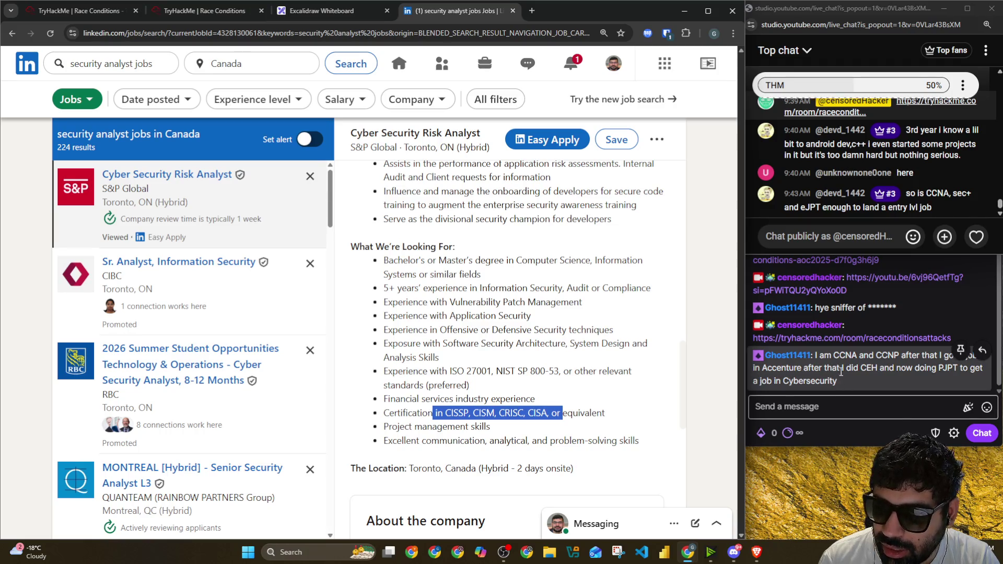
Step: Mark the viewer's certification message, zoom the Twitch chat to 125% and return to the YouTube chat
drag(861, 368, 965, 371)
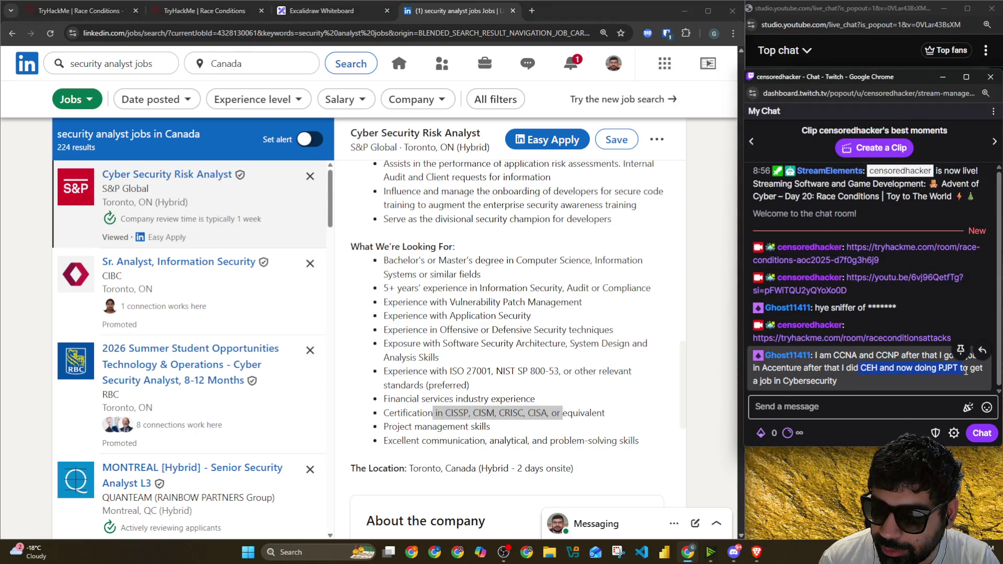
click(818, 400)
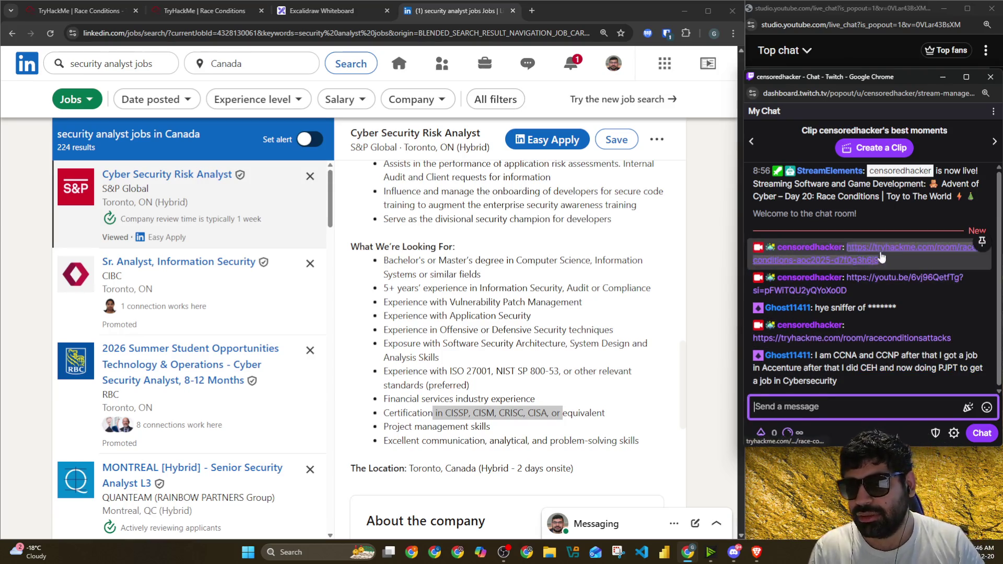
key(ctrl+plus)
key(ctrl+plus)
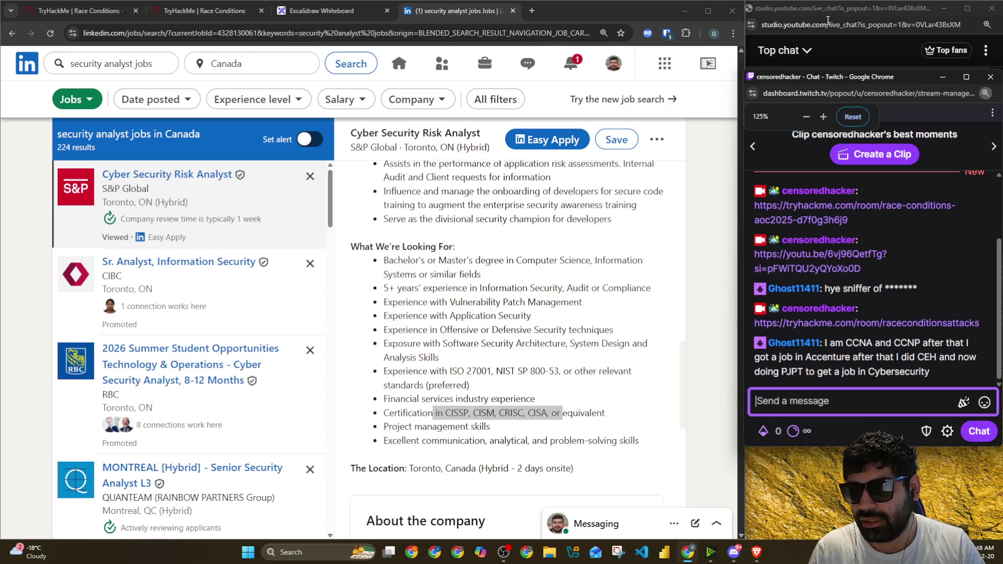
key(alt+Tab)
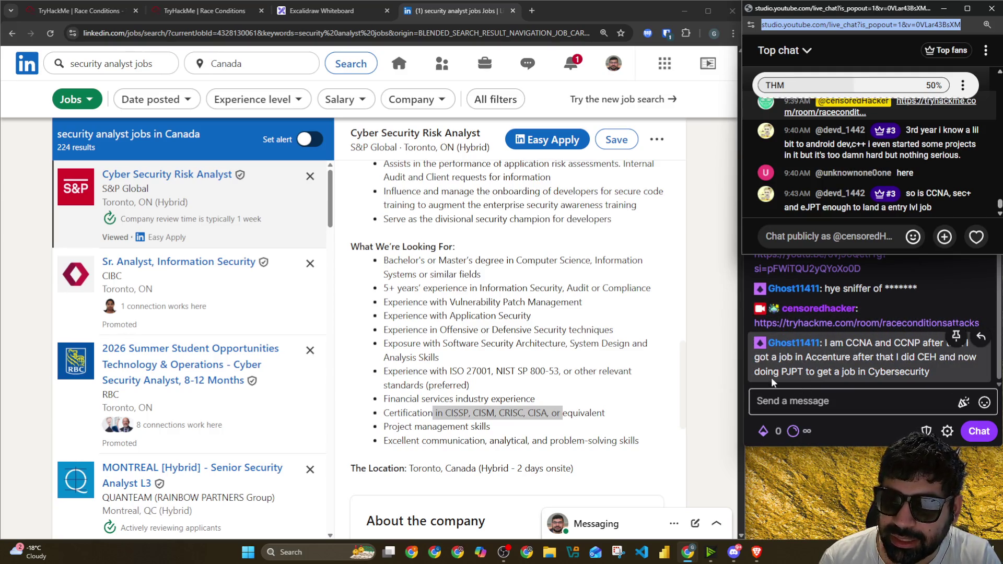
scroll(218, 308, down, 2)
scroll(247, 266, down, 3)
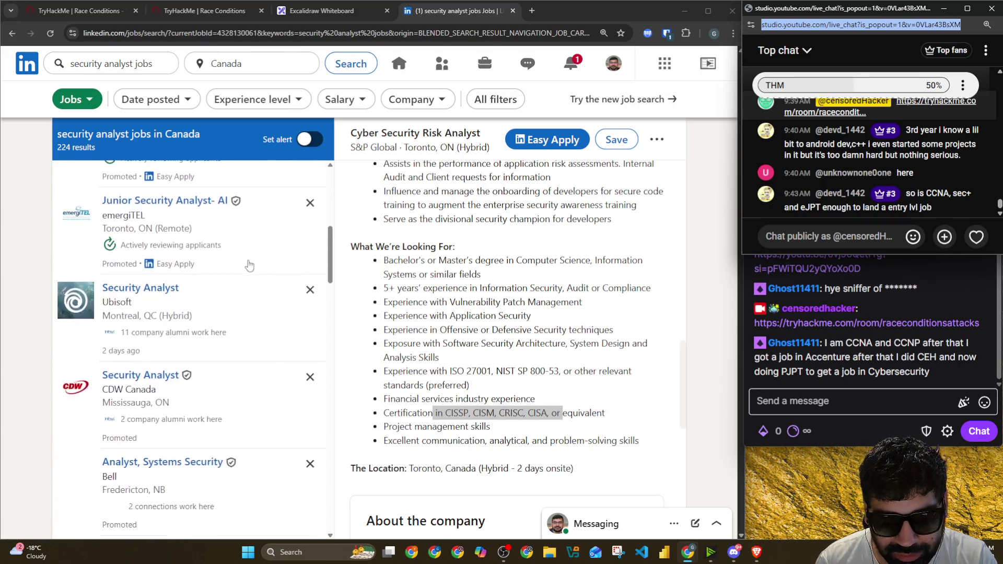
Step: Review CDW Canada's then Cloudbeds' Security Analyst listings, marking the compliance frameworks requirement
click(253, 416)
scroll(565, 255, down, 3)
scroll(568, 270, down, 4)
scroll(568, 271, down, 1)
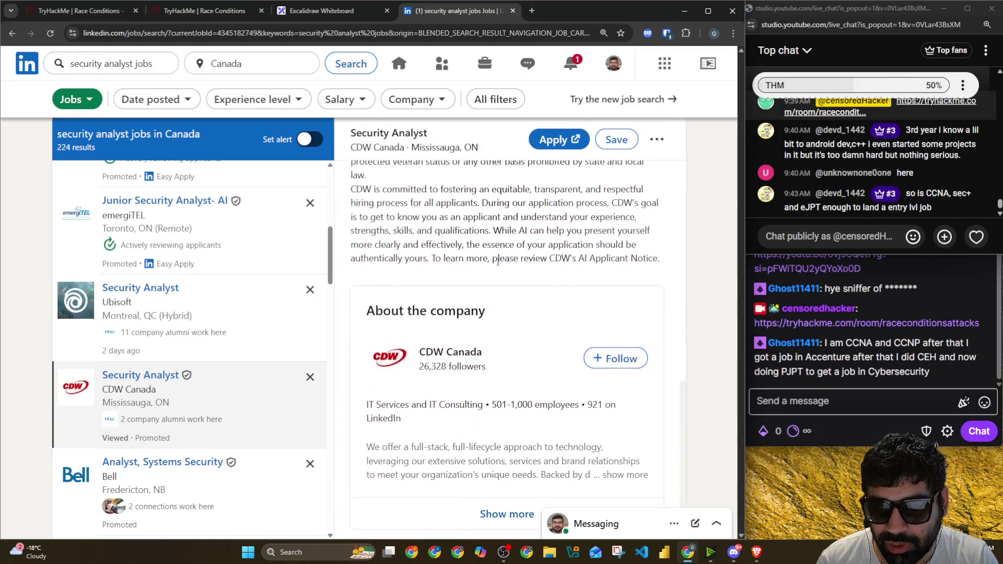
scroll(497, 262, up, 2)
scroll(497, 261, up, 2)
scroll(498, 260, down, 3)
scroll(497, 261, down, 1)
scroll(243, 394, down, 3)
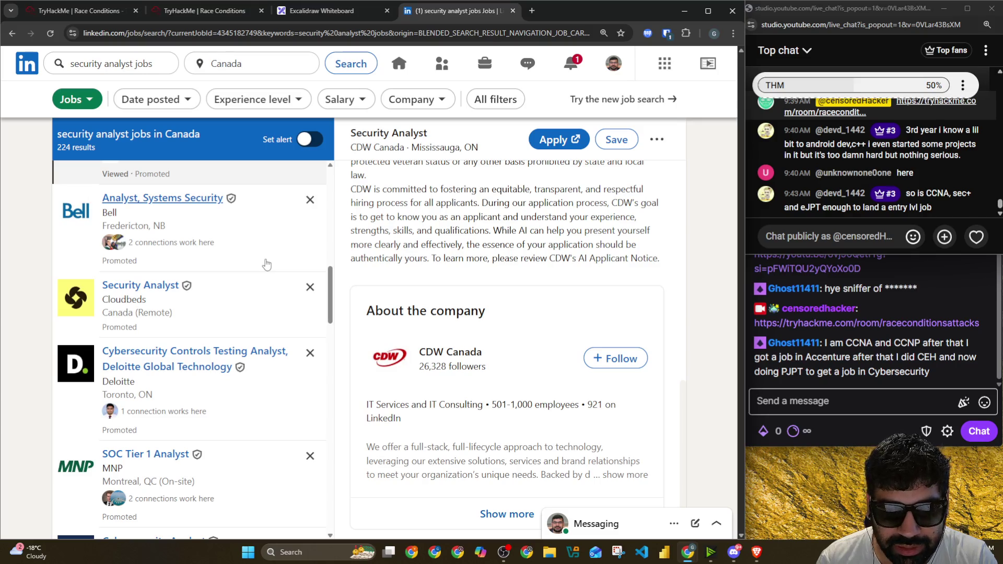
click(265, 314)
scroll(488, 287, down, 1)
scroll(488, 287, down, 5)
scroll(487, 286, down, 2)
scroll(486, 287, down, 5)
scroll(484, 285, down, 4)
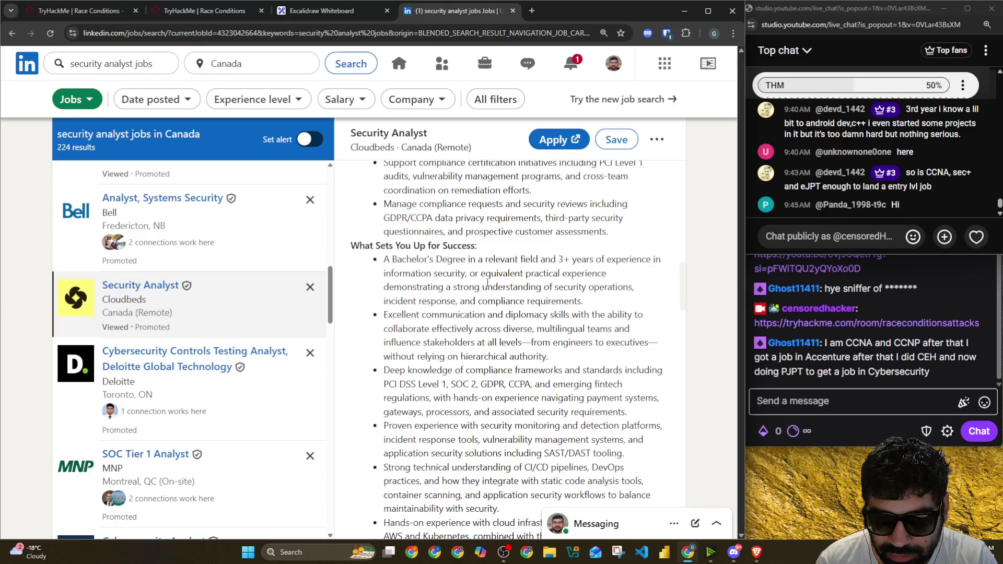
drag(520, 264, 389, 279)
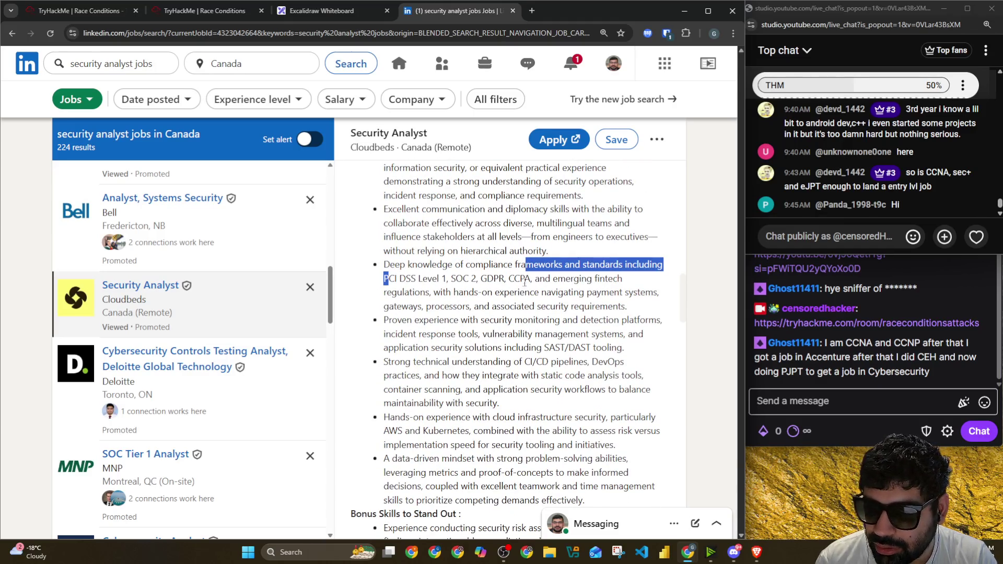
click(525, 279)
scroll(548, 291, down, 2)
scroll(510, 291, down, 1)
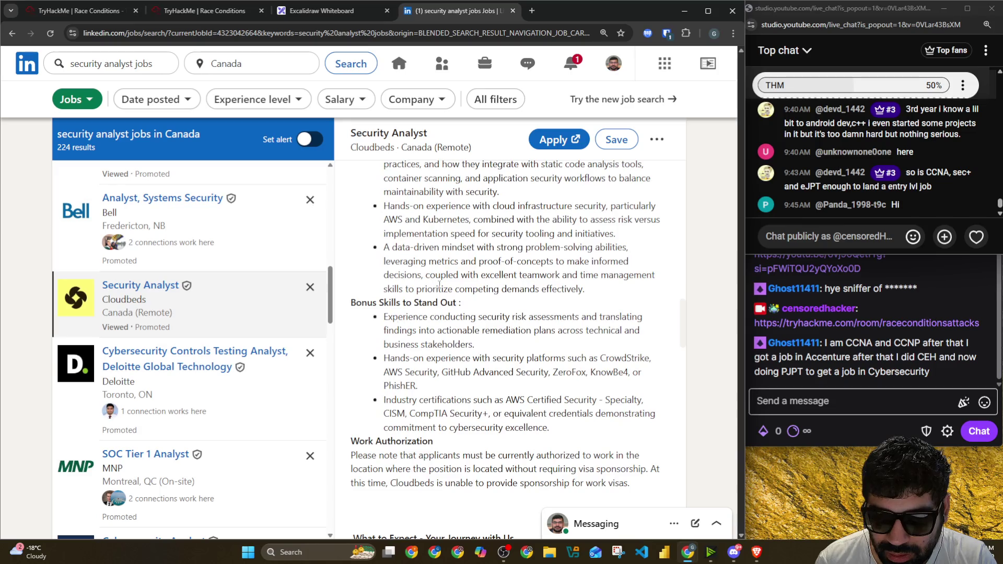
scroll(480, 292, down, 1)
Step: Mark Cloudbeds' bonus skills: CrowdStrike platforms and the AWS Security, CISM, Security+ certifications bullet
drag(384, 253, 424, 282)
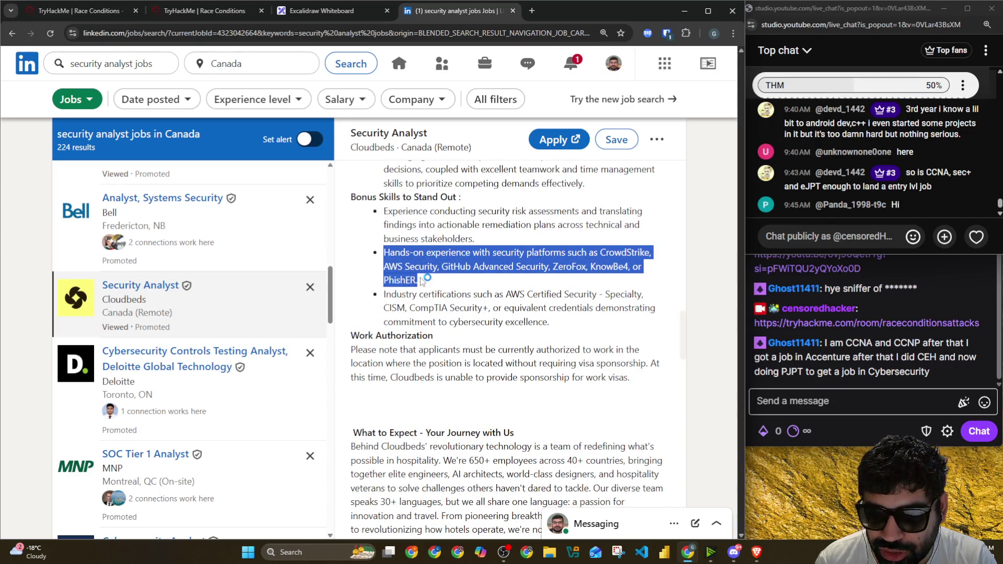
drag(600, 252, 642, 253)
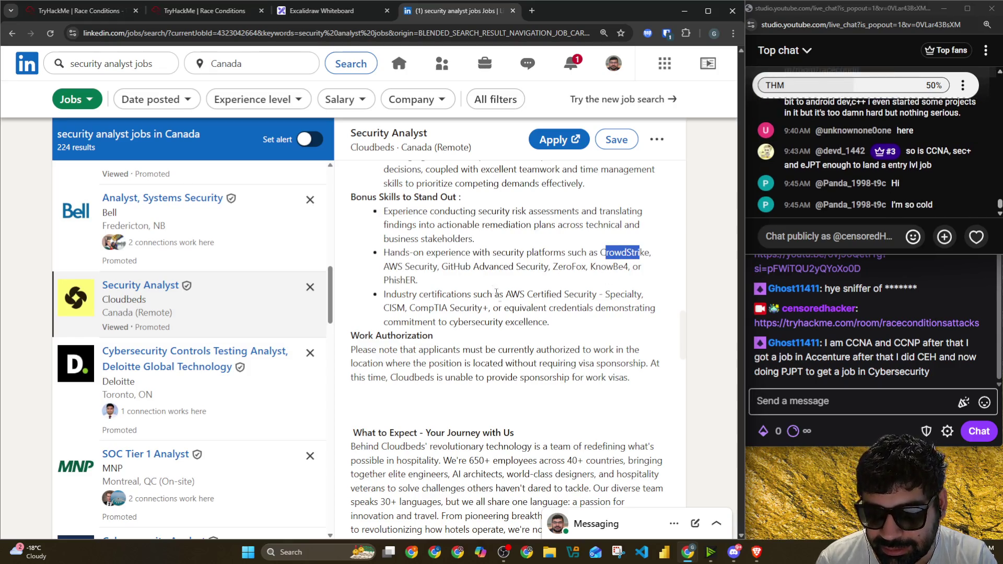
drag(500, 294, 593, 297)
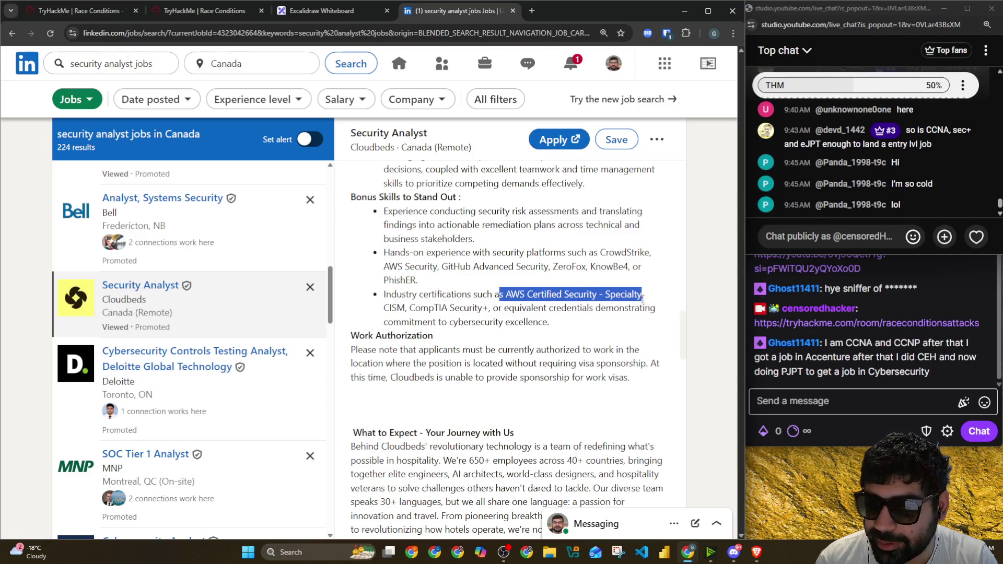
drag(383, 308, 656, 309)
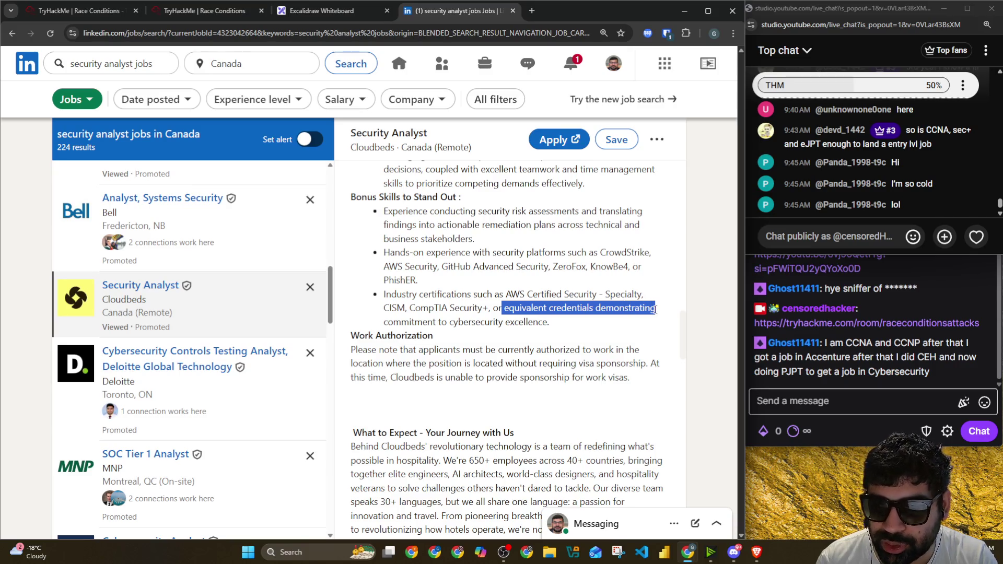
drag(601, 321, 385, 304)
scroll(510, 354, down, 2)
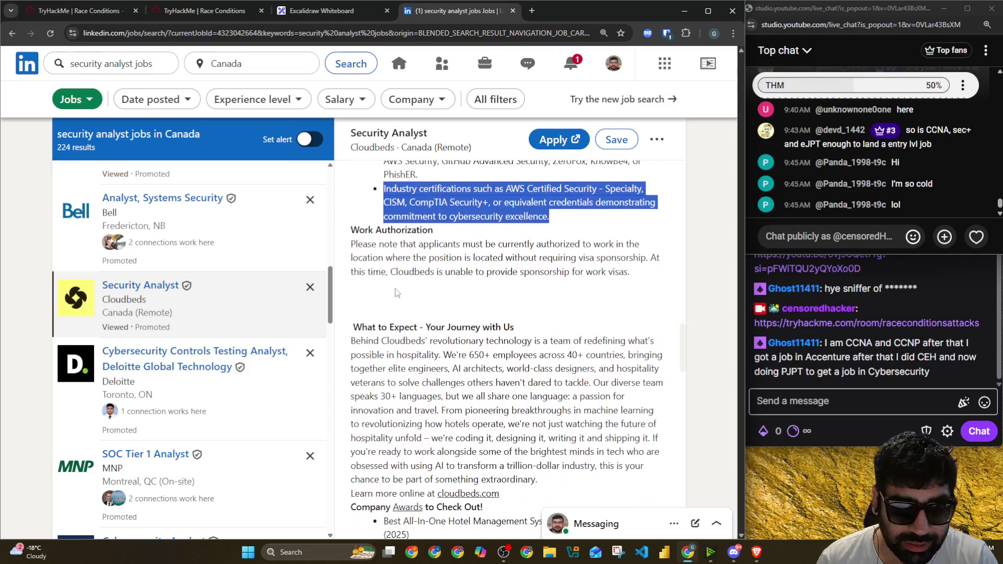
scroll(231, 311, down, 2)
scroll(232, 311, down, 2)
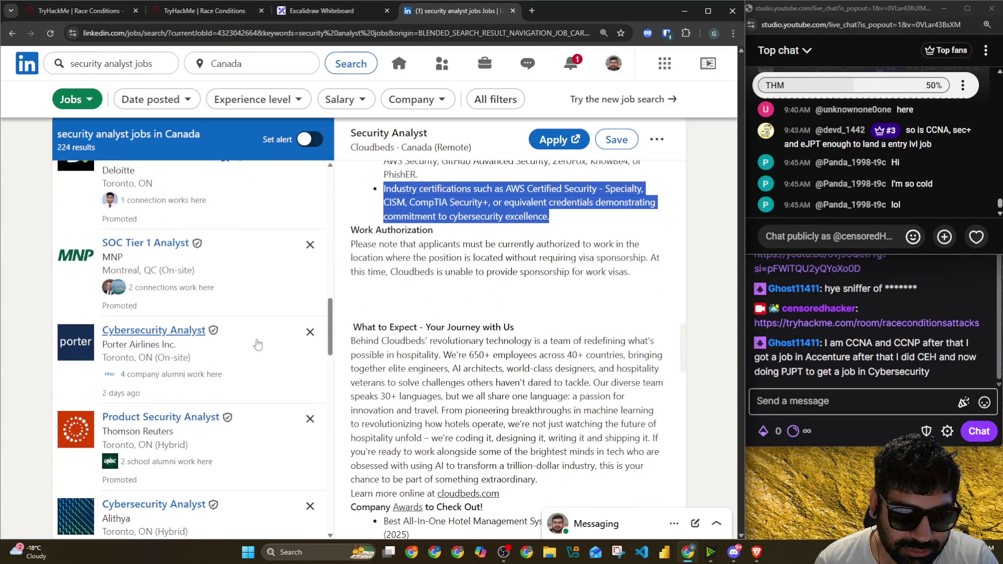
scroll(260, 349, down, 3)
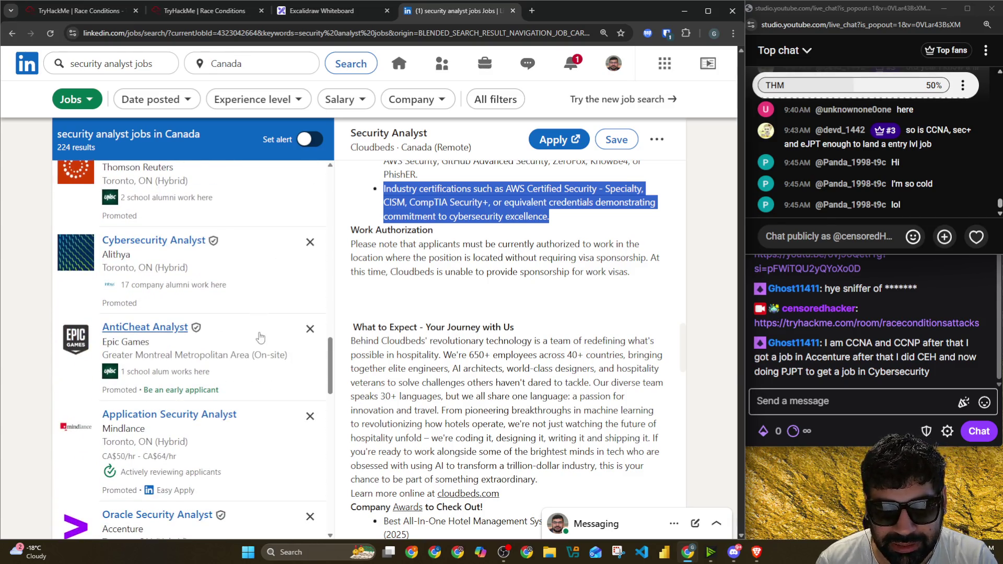
Step: Highlight the AntiCheat Analyst's experience and Python/SQL requirements, then review the Oracle Security Analyst listing
click(260, 323)
scroll(499, 339, down, 2)
scroll(499, 339, down, 5)
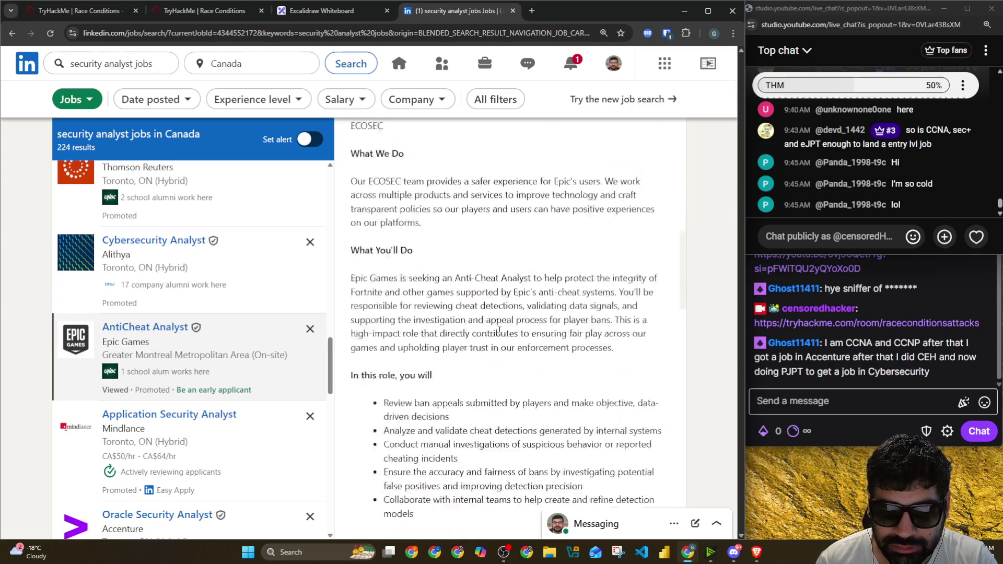
scroll(499, 338, down, 5)
scroll(498, 334, down, 1)
scroll(495, 331, up, 1)
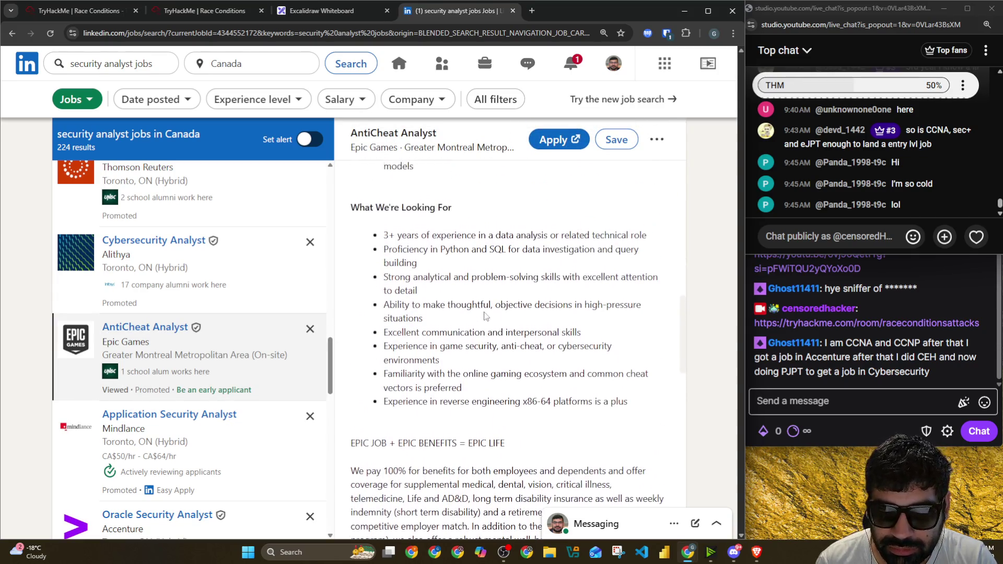
drag(397, 235, 644, 237)
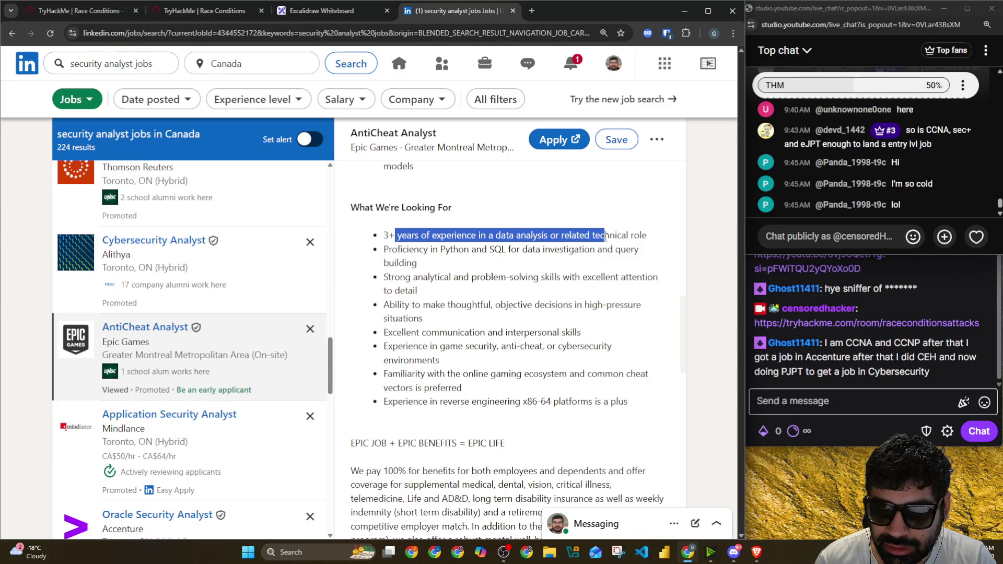
drag(414, 250, 537, 251)
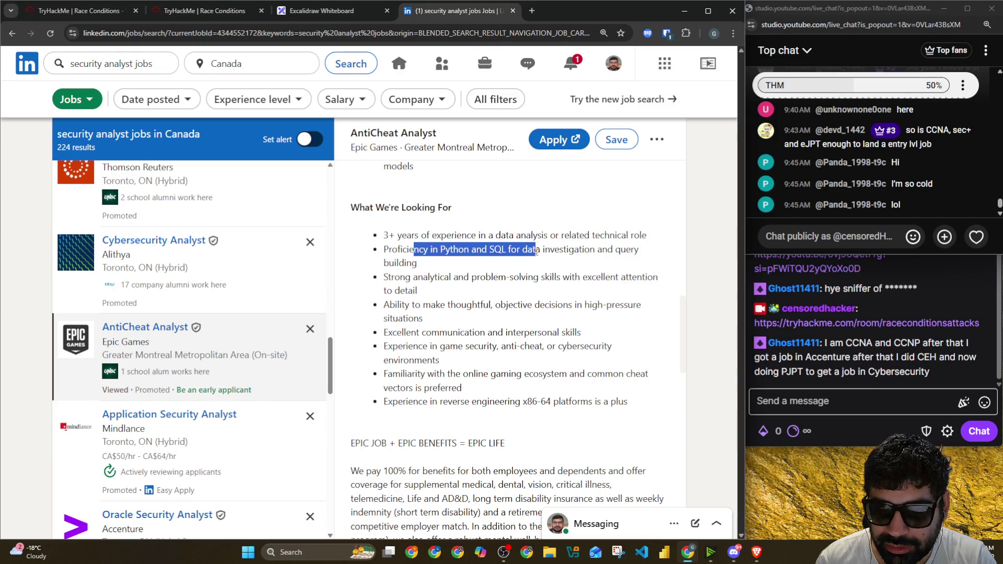
scroll(453, 303, down, 3)
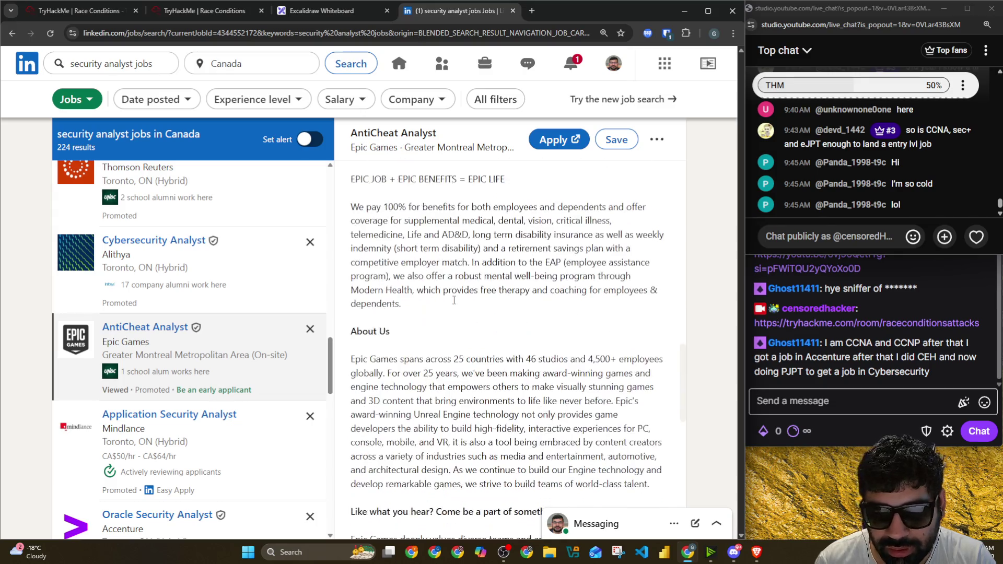
scroll(248, 284, down, 3)
click(247, 285)
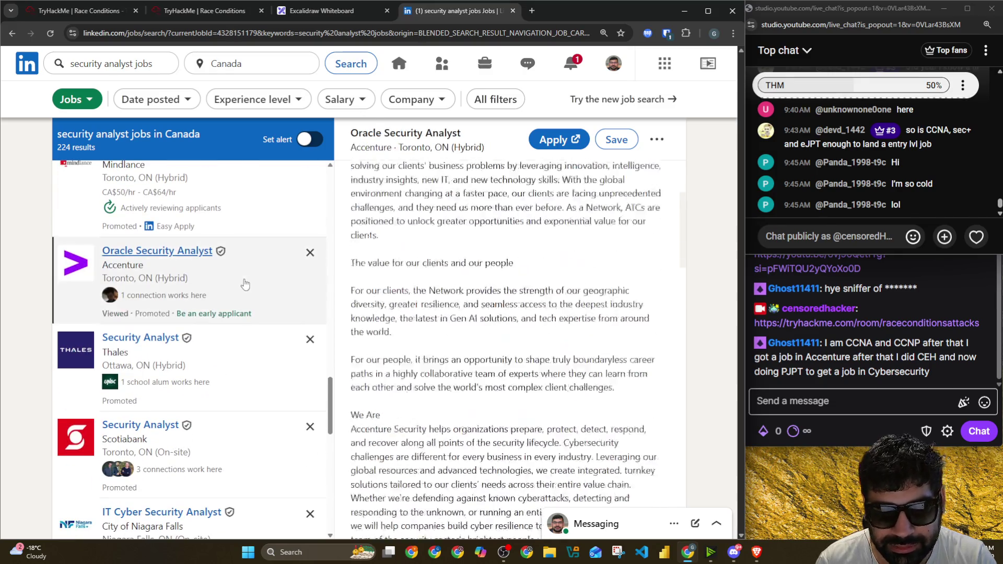
scroll(472, 271, down, 3)
scroll(472, 270, down, 3)
scroll(471, 270, down, 3)
scroll(471, 268, down, 3)
scroll(472, 270, down, 1)
scroll(472, 270, down, 1)
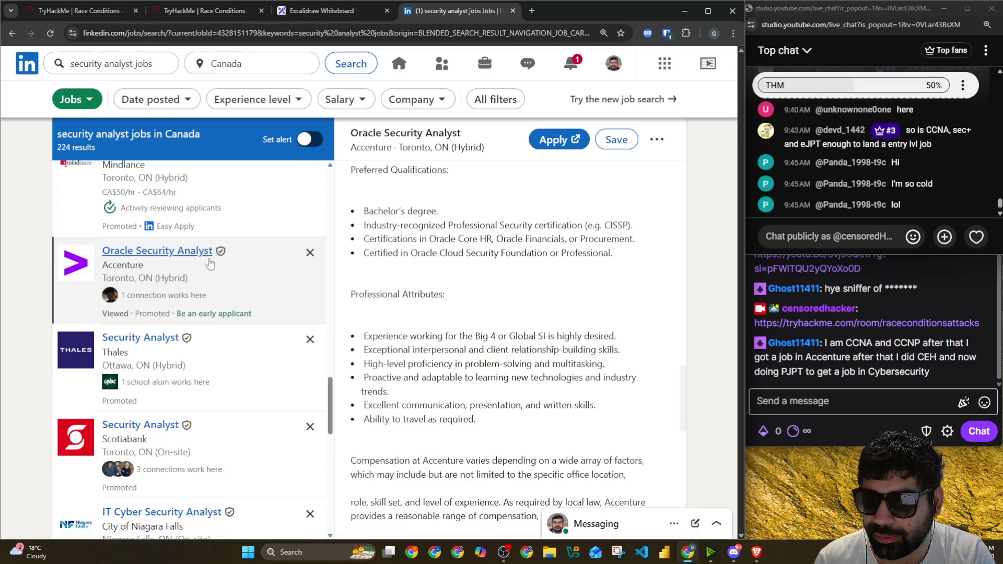
scroll(211, 262, down, 4)
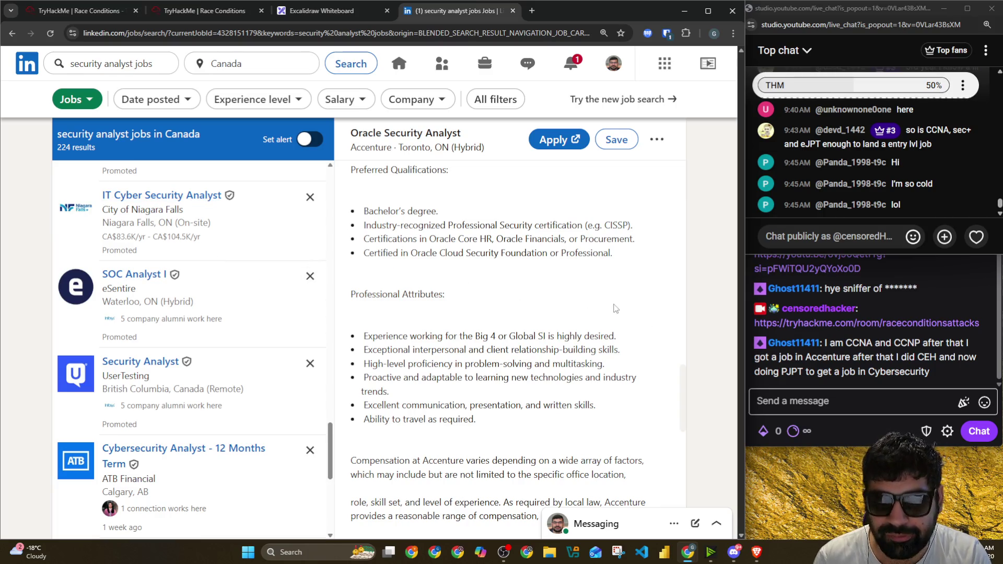
click(345, 17)
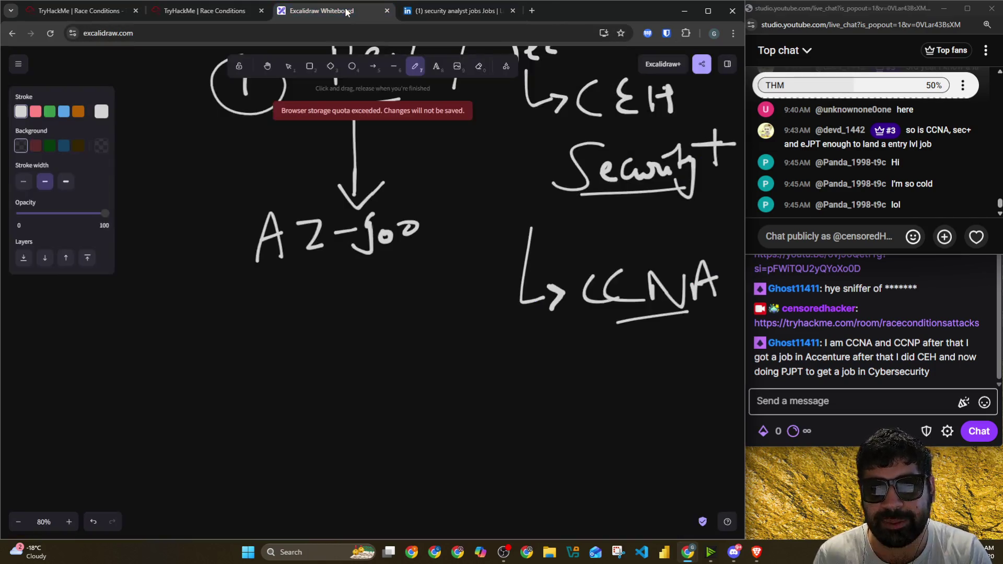
scroll(492, 200, up, 3)
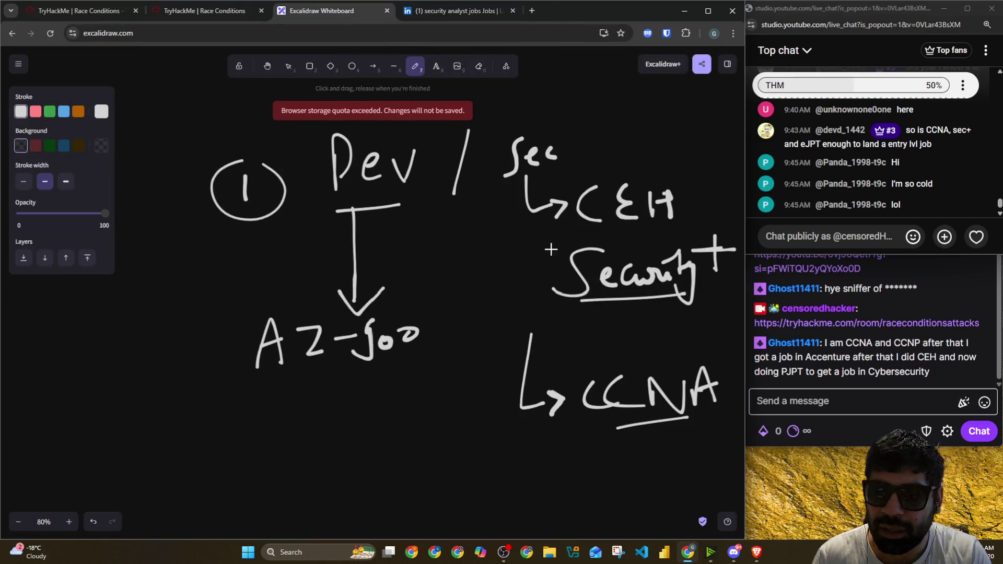
Step: Draw tick marks beside 'CEH' and 'Security+' on the Sec branch
drag(673, 181, 723, 167)
drag(664, 251, 704, 206)
scroll(705, 205, down, 3)
scroll(704, 206, down, 2)
drag(626, 189, 689, 163)
scroll(663, 228, up, 3)
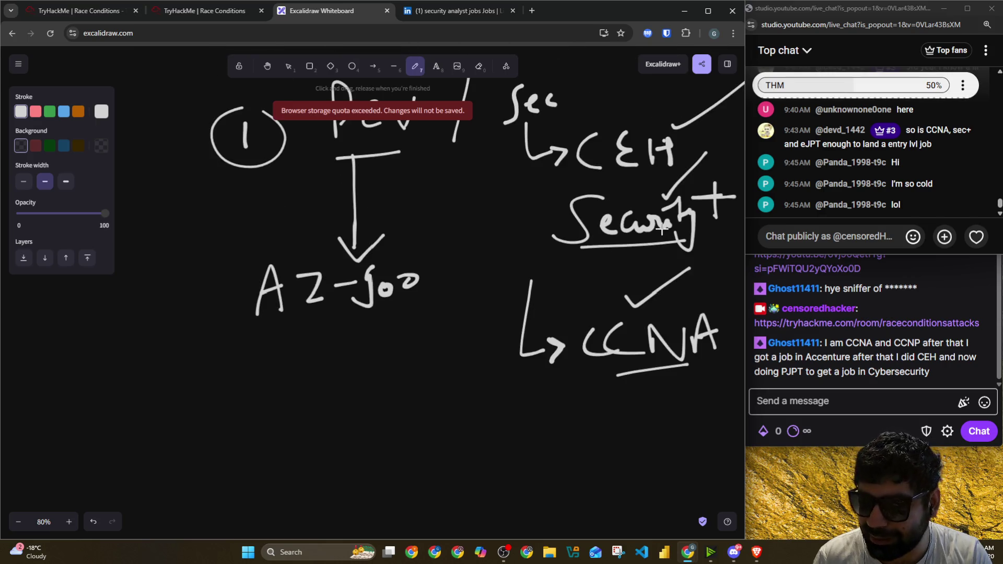
scroll(663, 227, down, 5)
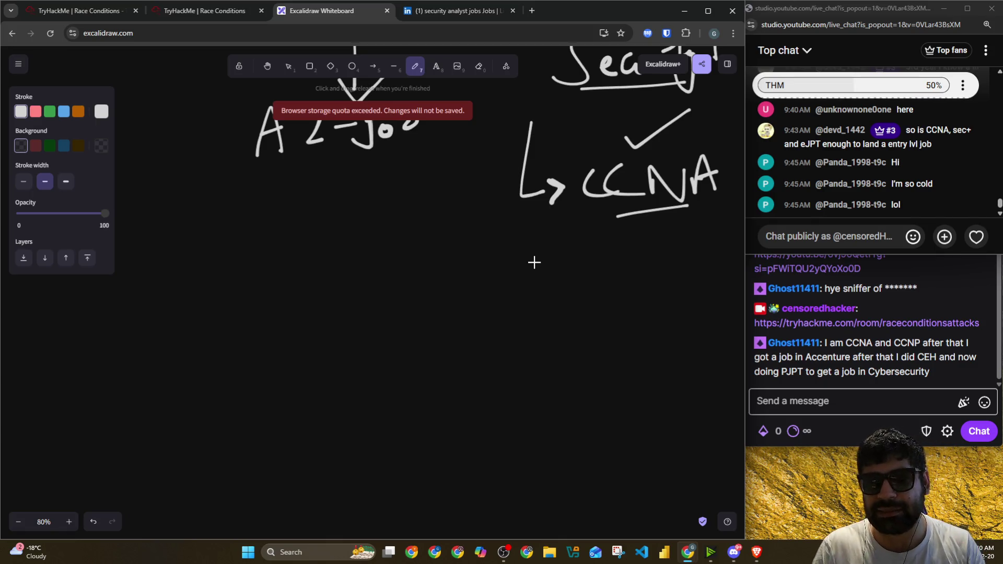
Step: Search 'visual studio dev', land on the Visual Studio Dev Essentials page and copy its URL
click(532, 13)
text(cisual studio d)
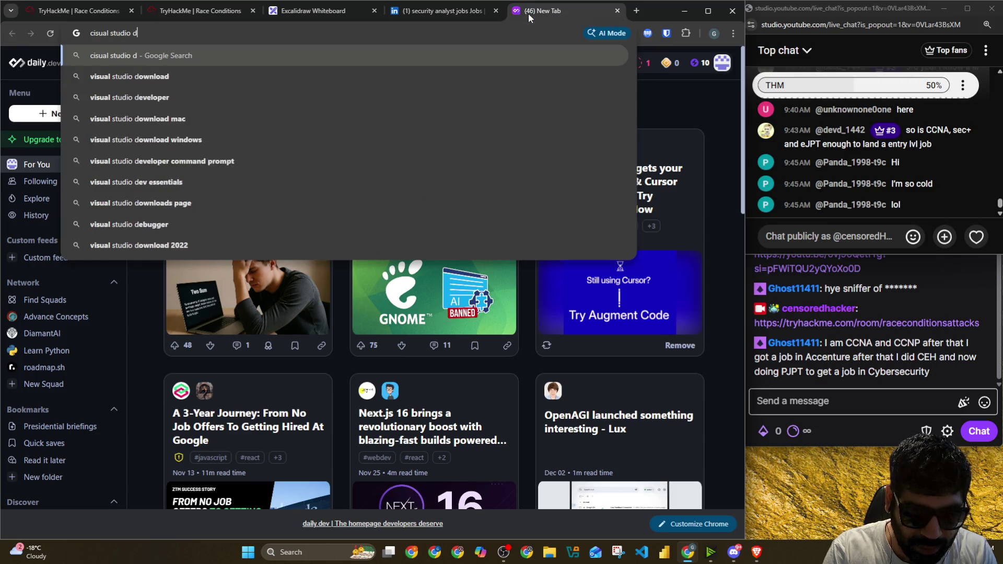
text(ev)
key(Return)
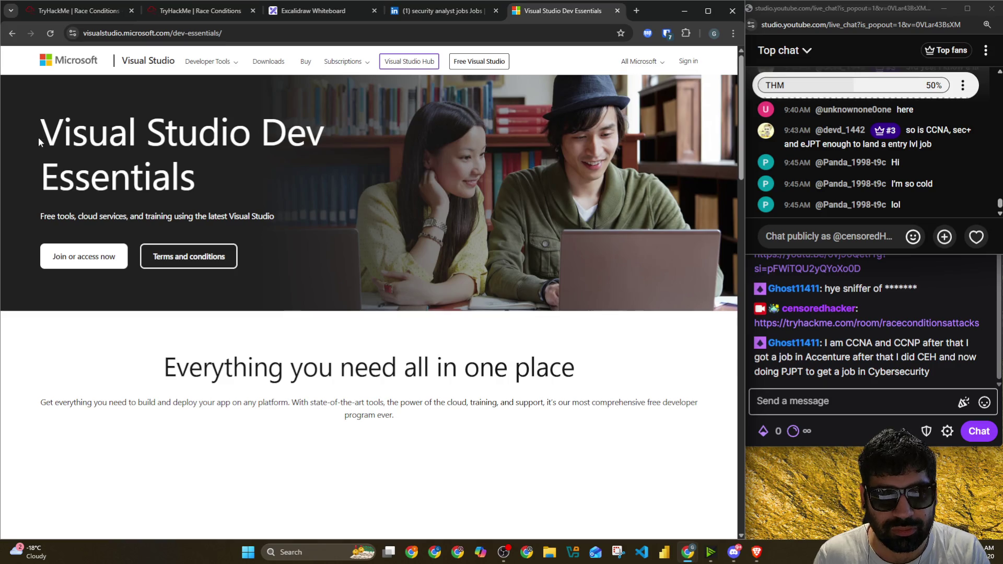
mouse_move(38, 137)
mouse_down()
mouse_move(300, 206)
mouse_move(244, 171)
mouse_up()
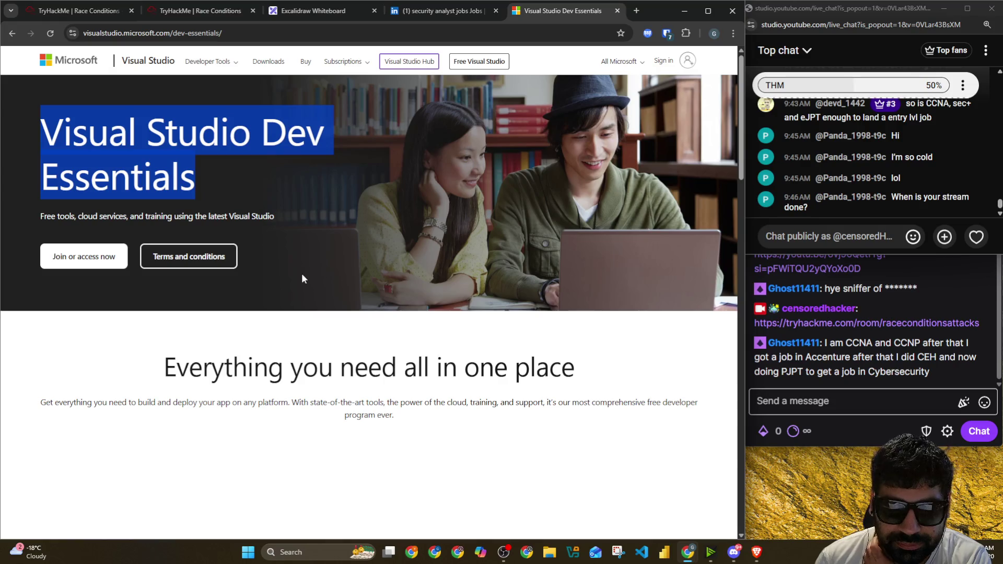
click(301, 211)
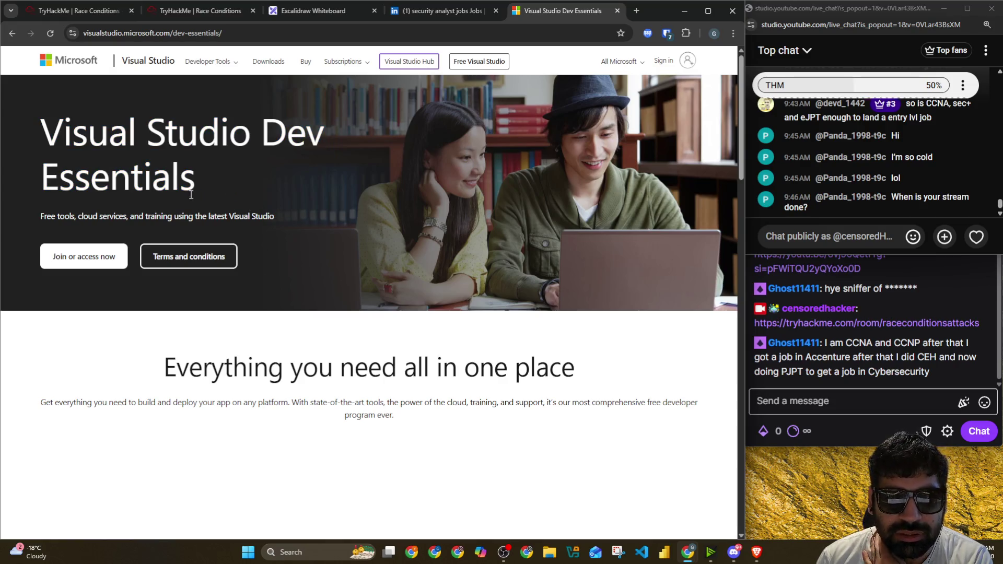
click(188, 33)
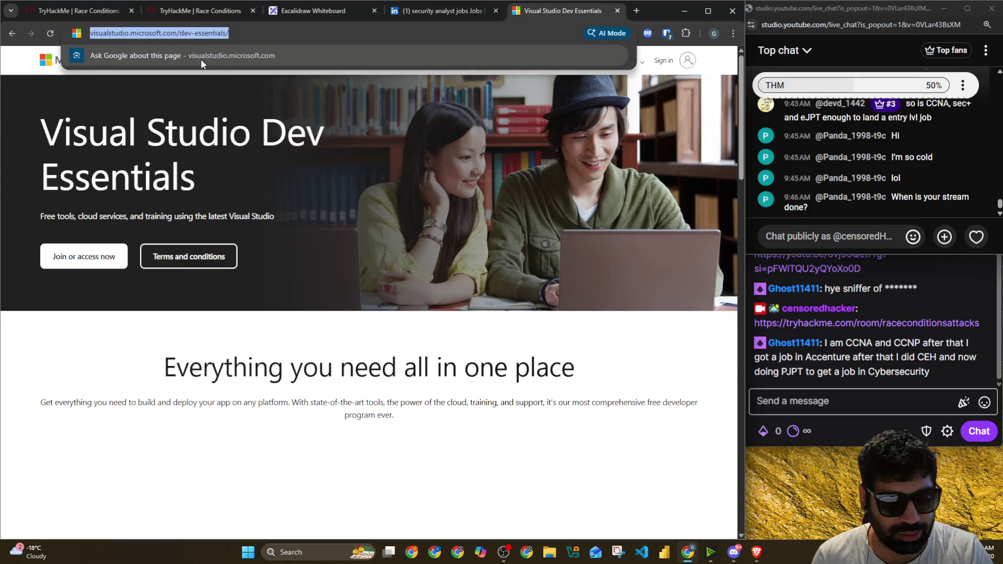
Step: Post the Dev Essentials link in YouTube chat and Twitch chat, then return to LinkedIn jobs
click(820, 238)
text(https://visualstudio.microsoft.com/dev-essentials/)
key(Return)
click(883, 401)
text(https://visualstudio.microsoft.com/dev-essentials/)
key(Return)
click(778, 15)
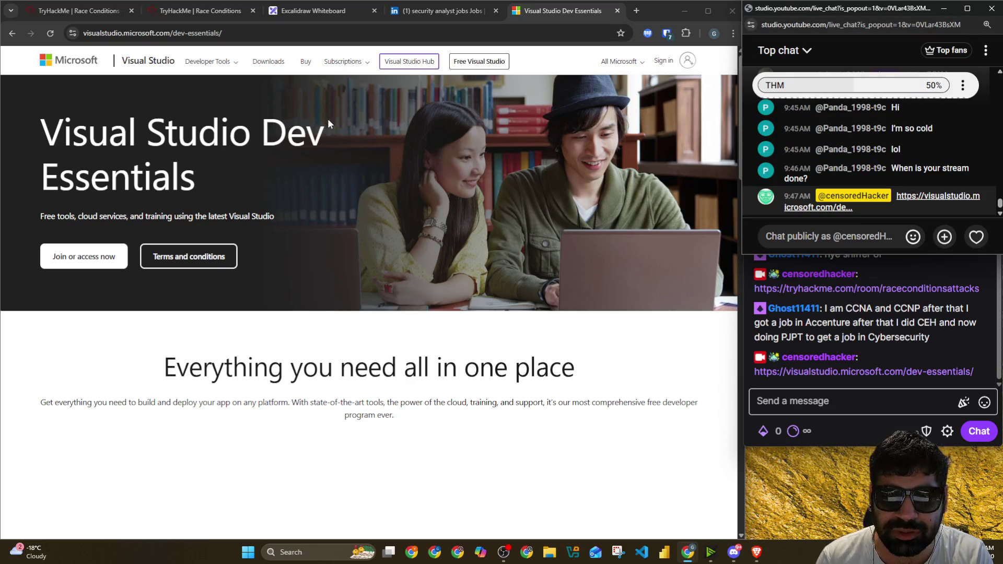
click(423, 18)
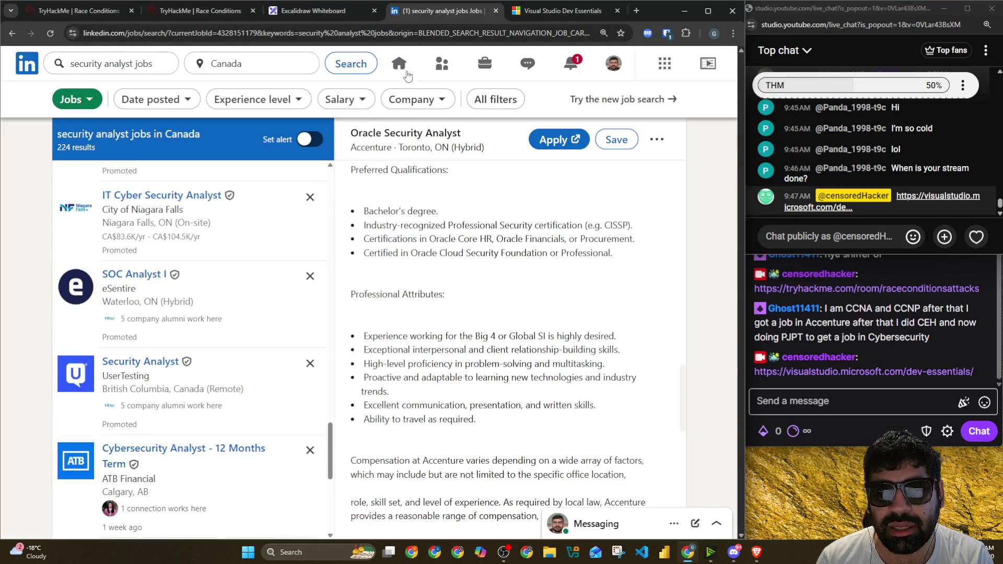
Step: Leave the LinkedIn Oracle listing and bring the Excalidraw whiteboard back on screen
click(556, 15)
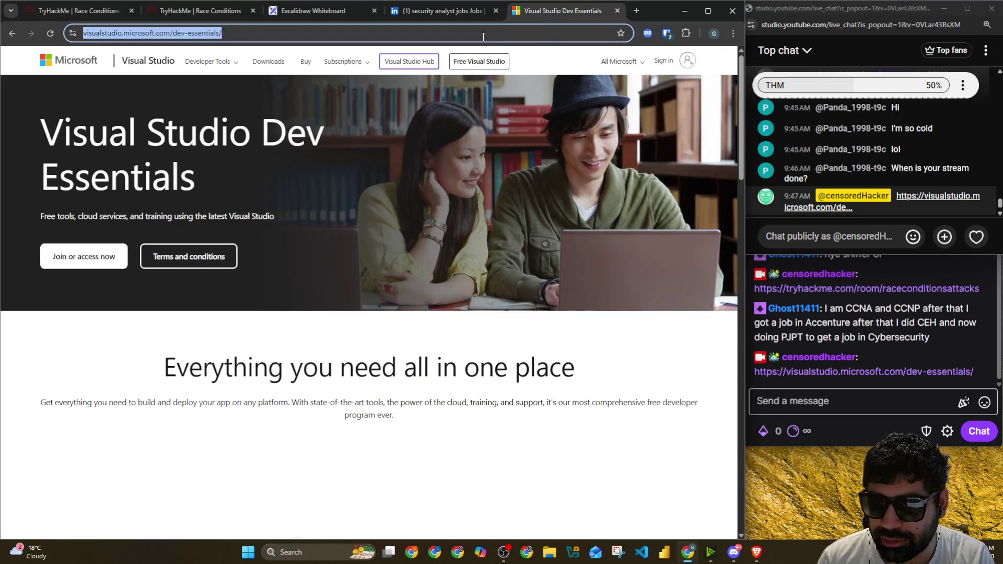
click(459, 11)
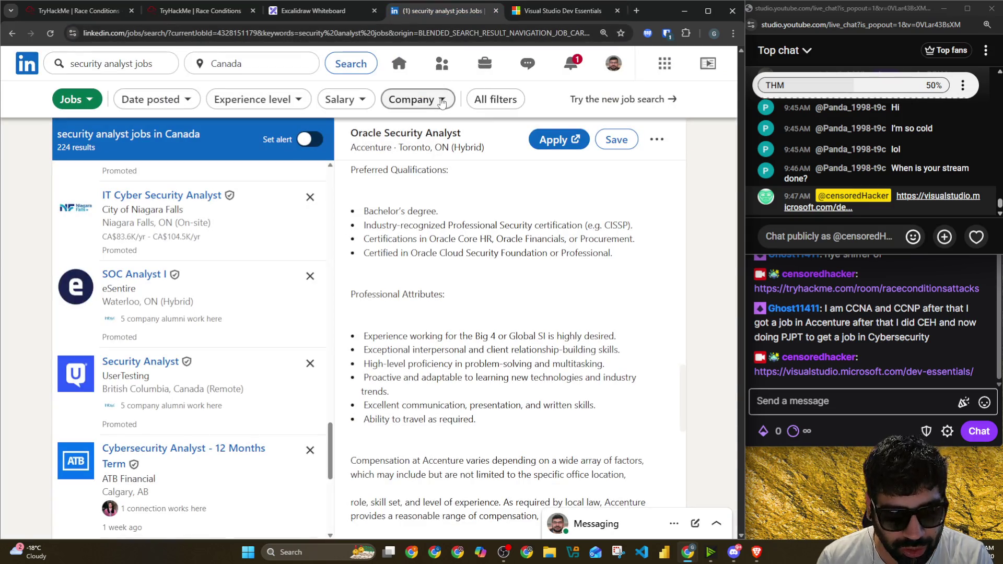
key(alt+Tab)
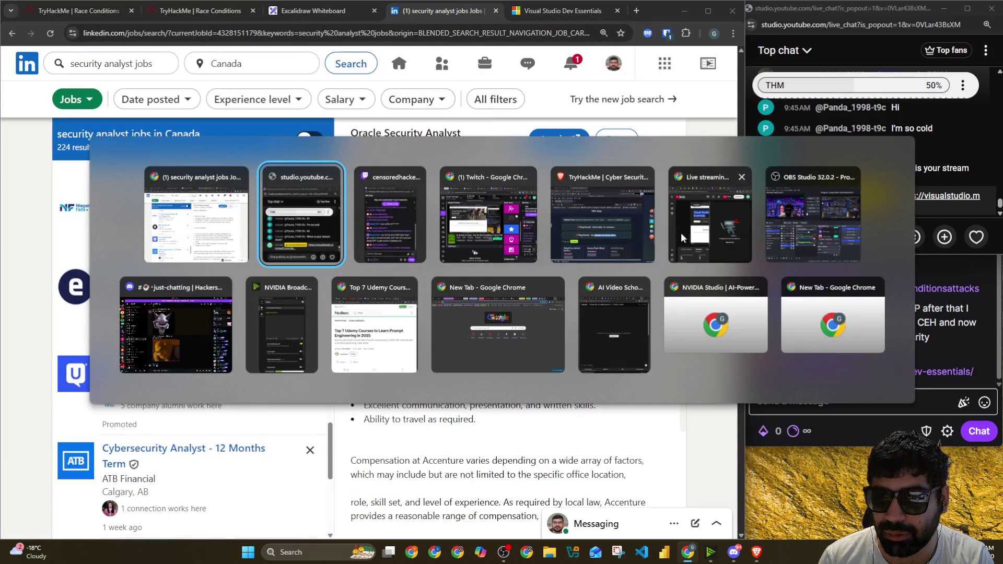
mouse_move(196, 215)
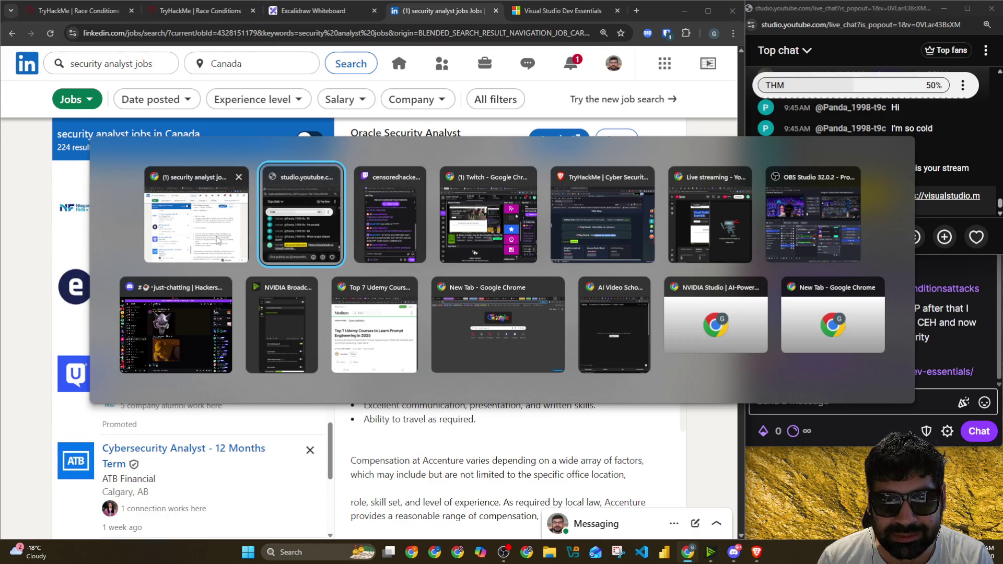
click(196, 219)
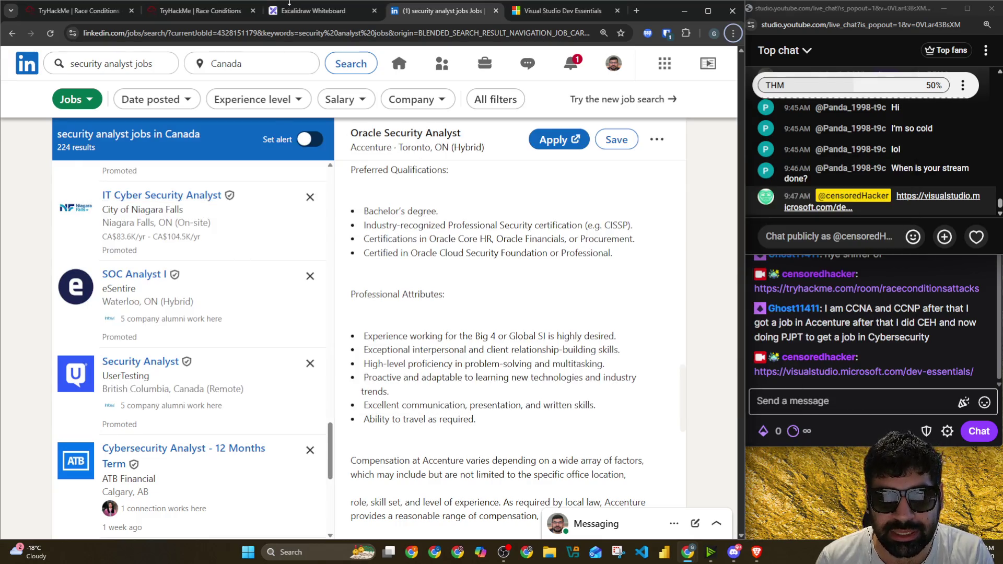
click(294, 12)
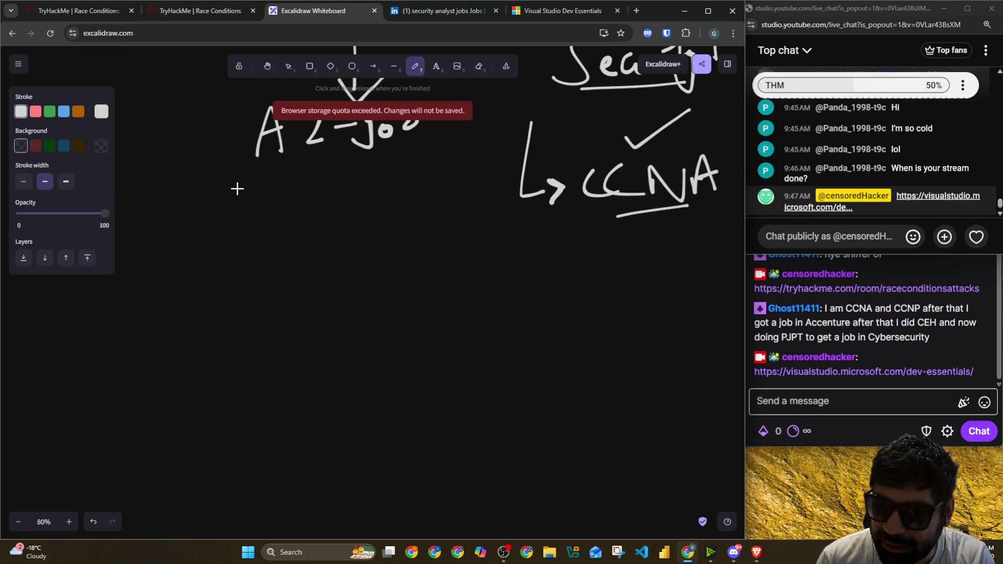
Step: Draw a line beneath AZ-900 and handwrite 'Self Hosted' with the freedraw pen
drag(219, 180, 447, 159)
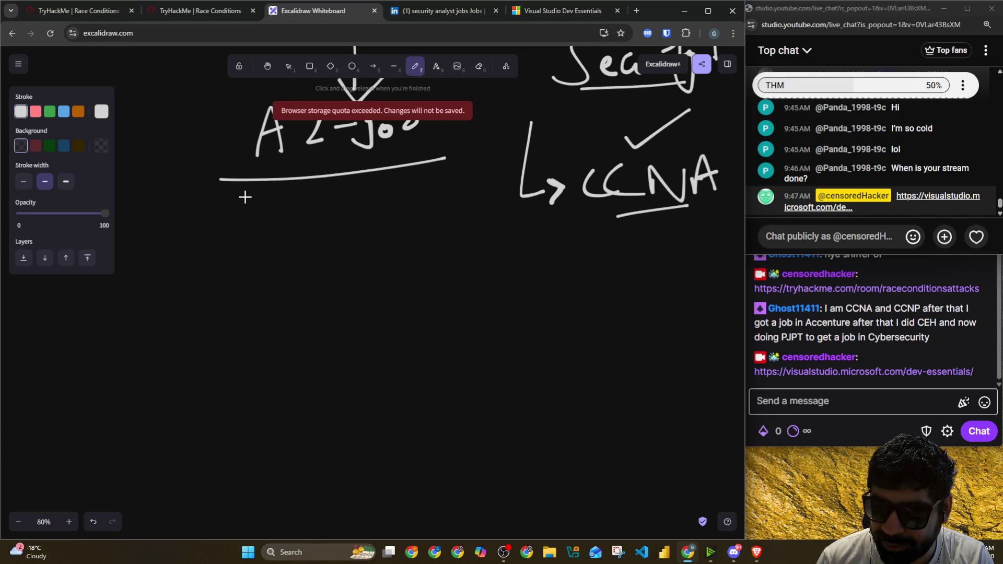
mouse_move(245, 196)
mouse_down()
mouse_move(246, 284)
mouse_move(264, 259)
mouse_up()
scroll(203, 236, down, 3)
mouse_move(198, 210)
mouse_down()
mouse_move(166, 282)
mouse_move(225, 224)
mouse_move(265, 221)
mouse_up()
scroll(166, 283, down, 2)
key(ctrl+z)
drag(282, 161, 270, 271)
drag(260, 205, 297, 196)
mouse_move(332, 172)
mouse_down()
mouse_move(331, 228)
mouse_move(383, 199)
mouse_move(401, 213)
mouse_up()
mouse_move(454, 160)
mouse_down()
mouse_move(451, 211)
mouse_move(468, 180)
mouse_move(513, 148)
mouse_move(524, 208)
mouse_up()
Step: Handwrite 'Website' on the next line and enclose the whole note in a hand-drawn outline
mouse_move(210, 292)
mouse_down()
mouse_move(231, 321)
mouse_move(263, 273)
mouse_up()
drag(284, 314, 317, 322)
drag(325, 263, 352, 312)
drag(370, 280, 366, 321)
drag(428, 234, 428, 309)
drag(445, 275, 470, 292)
mouse_move(214, 366)
mouse_down()
mouse_move(612, 152)
mouse_move(54, 155)
mouse_move(306, 382)
mouse_up()
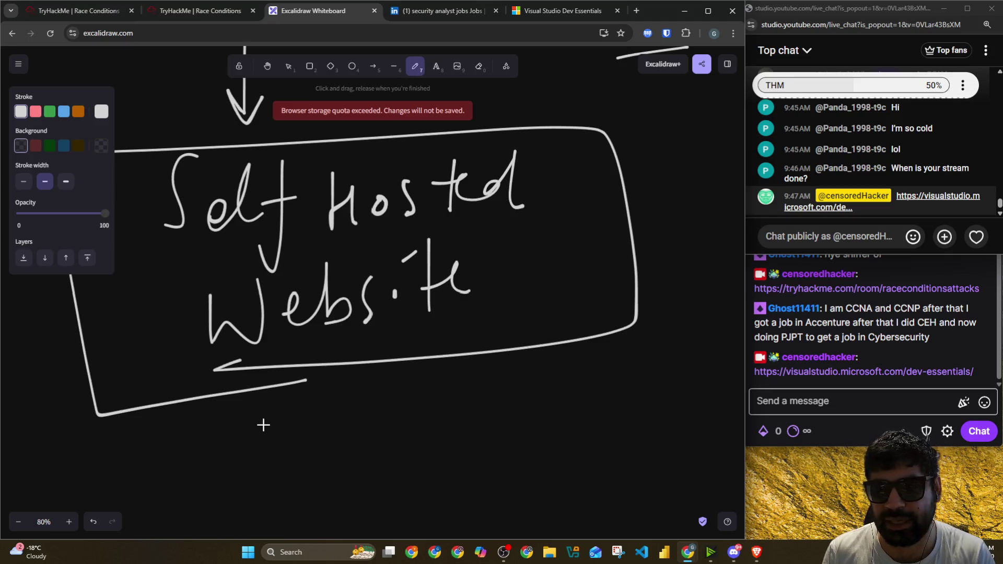
scroll(263, 425, down, 2)
scroll(272, 360, down, 3)
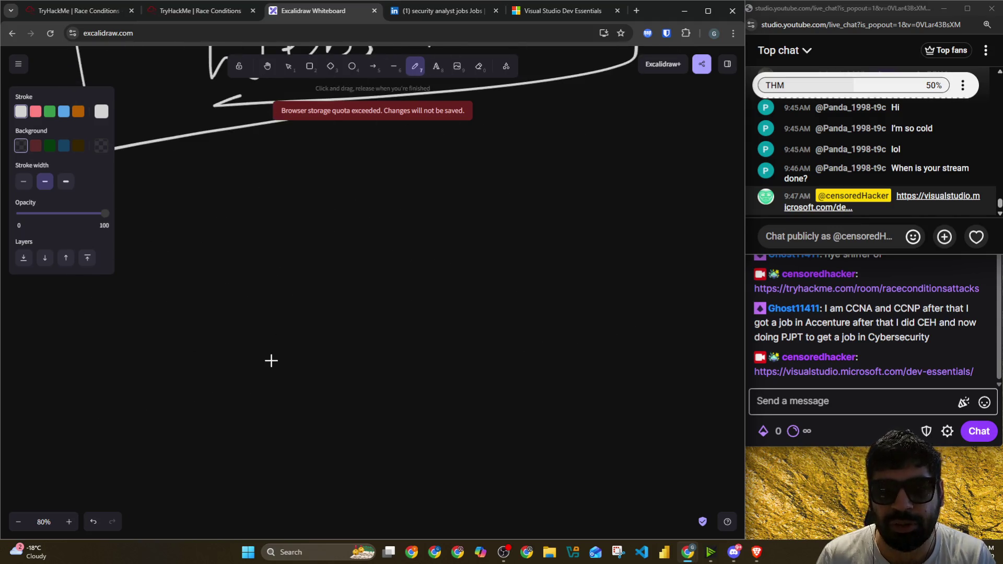
Step: Draw a branch arrow below the box, handwrite 'Confidence' and underline it
drag(200, 146, 272, 251)
mouse_move(349, 206)
mouse_down()
mouse_move(343, 250)
mouse_move(352, 228)
mouse_move(381, 237)
mouse_move(441, 228)
mouse_move(459, 265)
mouse_move(578, 231)
mouse_move(609, 250)
mouse_up()
key(ctrl+z)
drag(530, 267, 606, 249)
drag(341, 298, 365, 296)
drag(504, 280, 549, 271)
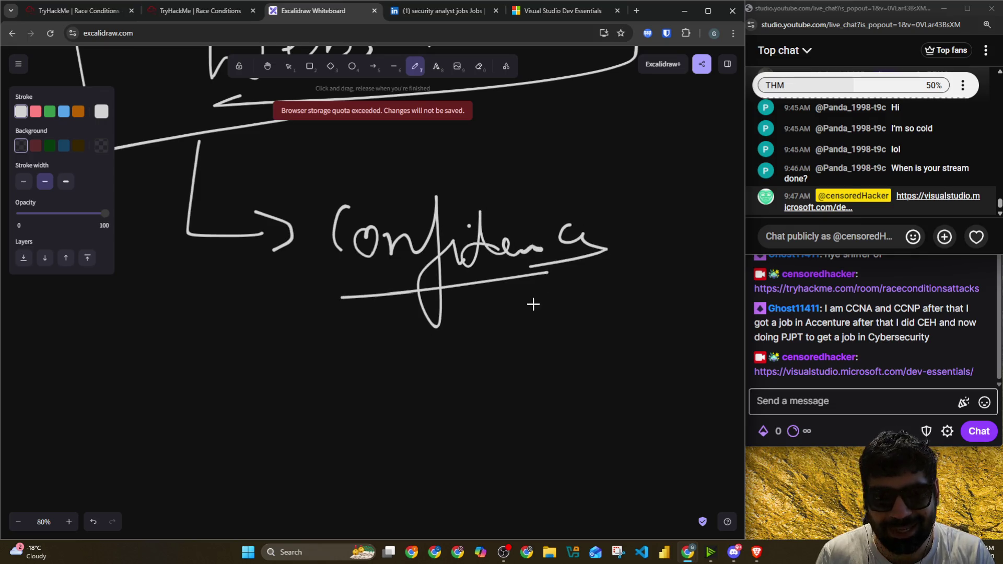
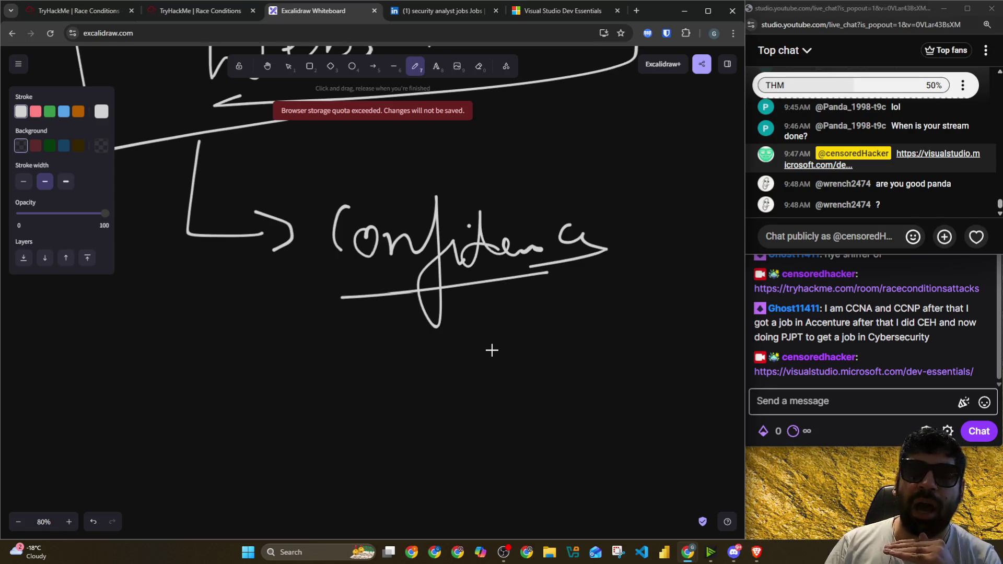
Step: Discard an abandoned sigma mark, then hand-write the underlined E2E note below Confidence
mouse_move(318, 348)
mouse_down()
mouse_move(253, 409)
mouse_move(305, 406)
mouse_up()
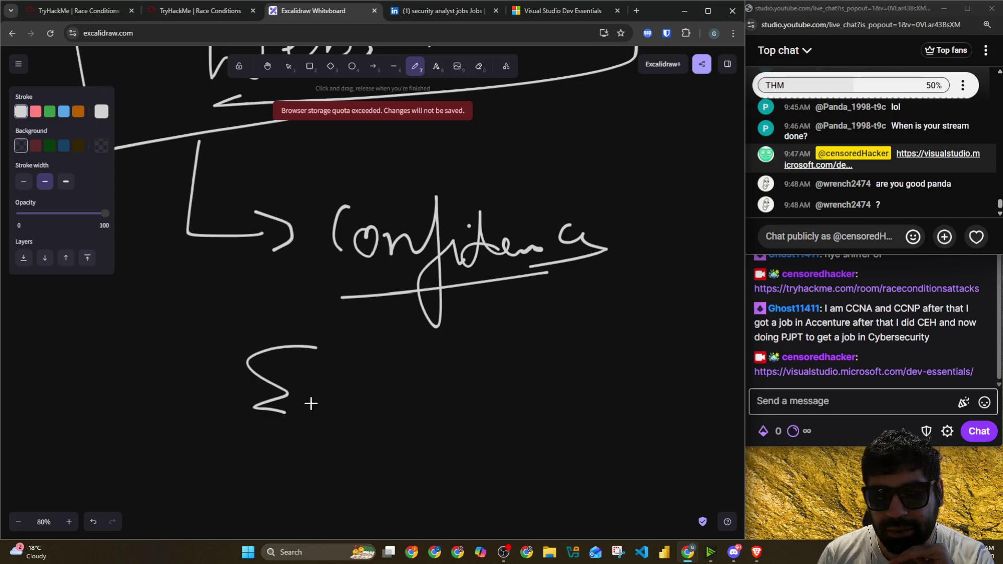
key(ctrl+z)
mouse_move(327, 358)
mouse_down()
mouse_move(298, 392)
mouse_move(297, 428)
mouse_move(406, 402)
mouse_up()
drag(436, 351, 454, 416)
drag(279, 454, 502, 436)
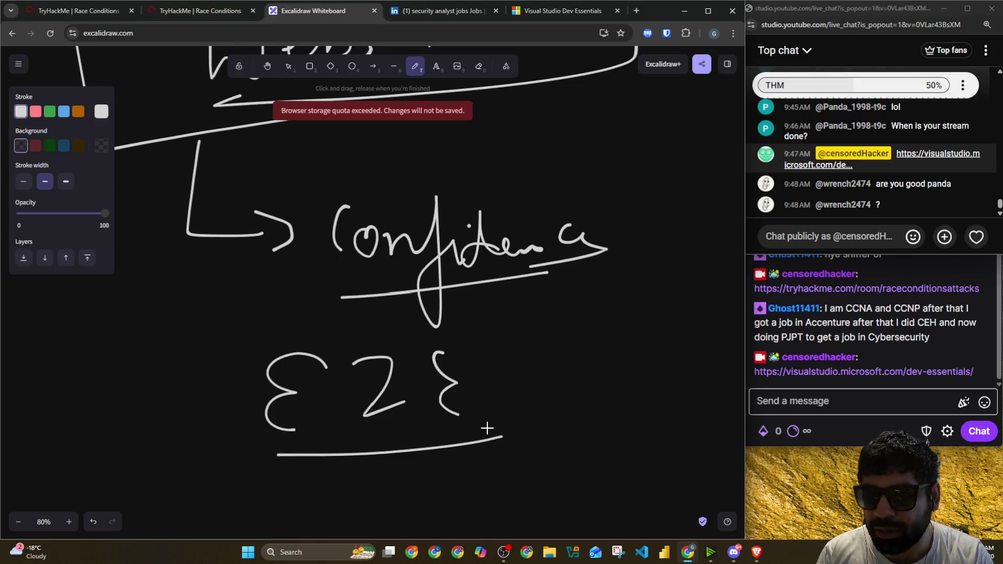
scroll(487, 428, down, 2)
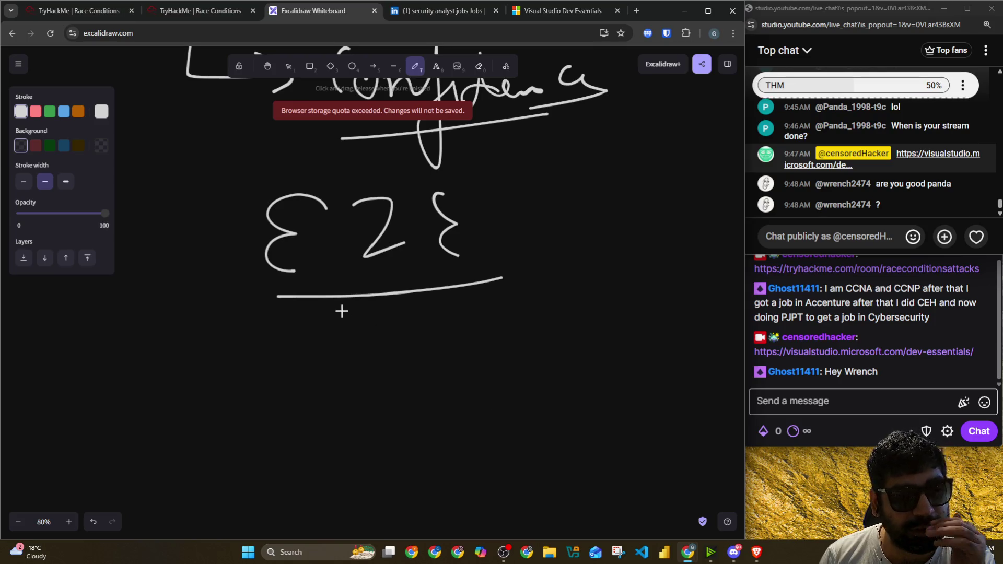
scroll(230, 346, down, 3)
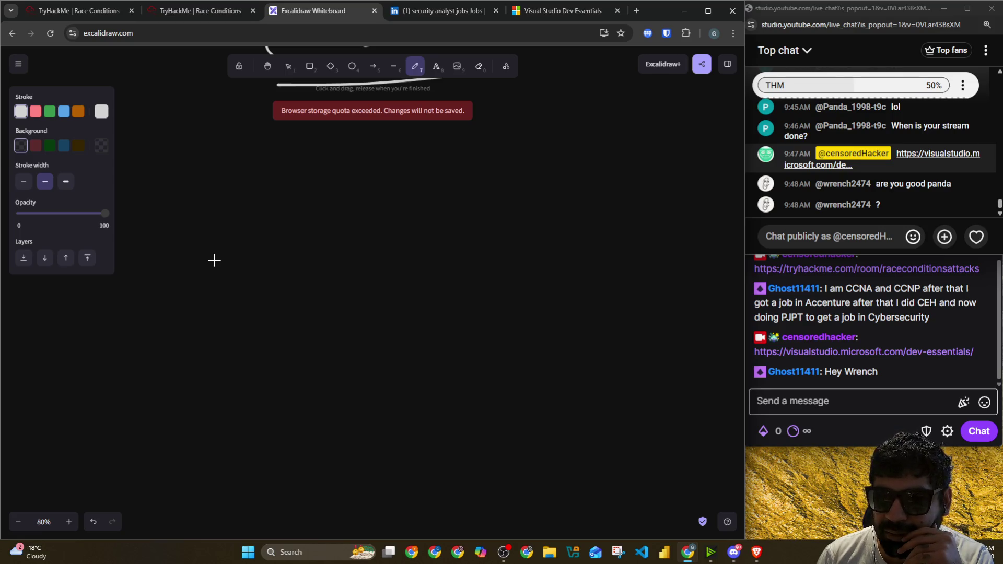
scroll(243, 251, up, 3)
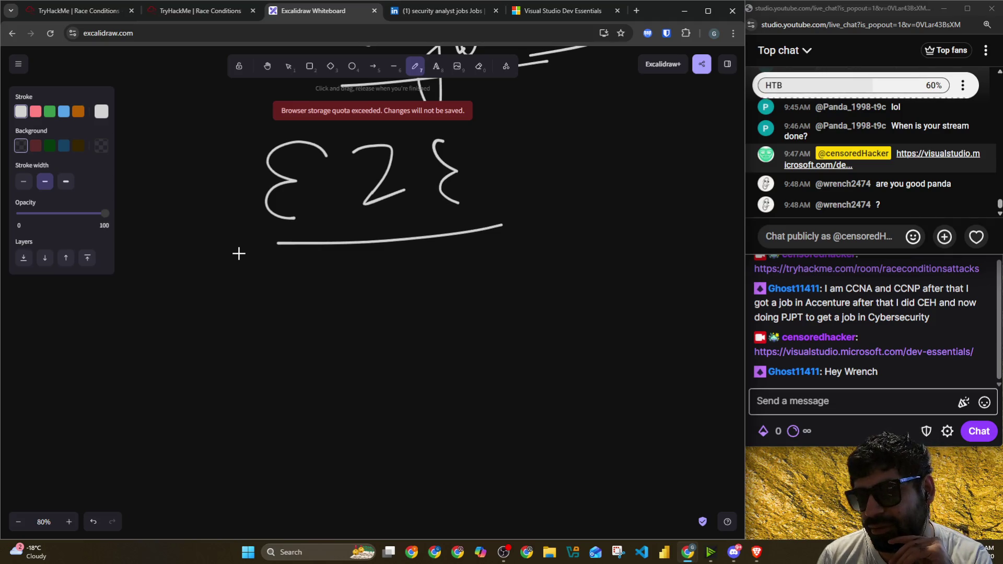
scroll(239, 253, up, 3)
scroll(247, 251, up, 4)
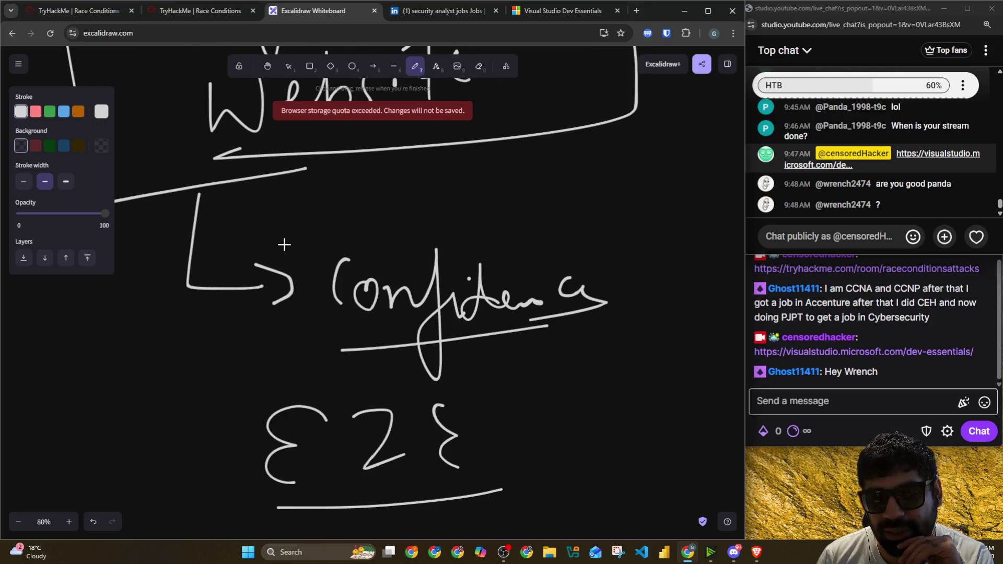
scroll(284, 244, up, 5)
scroll(342, 247, up, 3)
scroll(318, 216, up, 4)
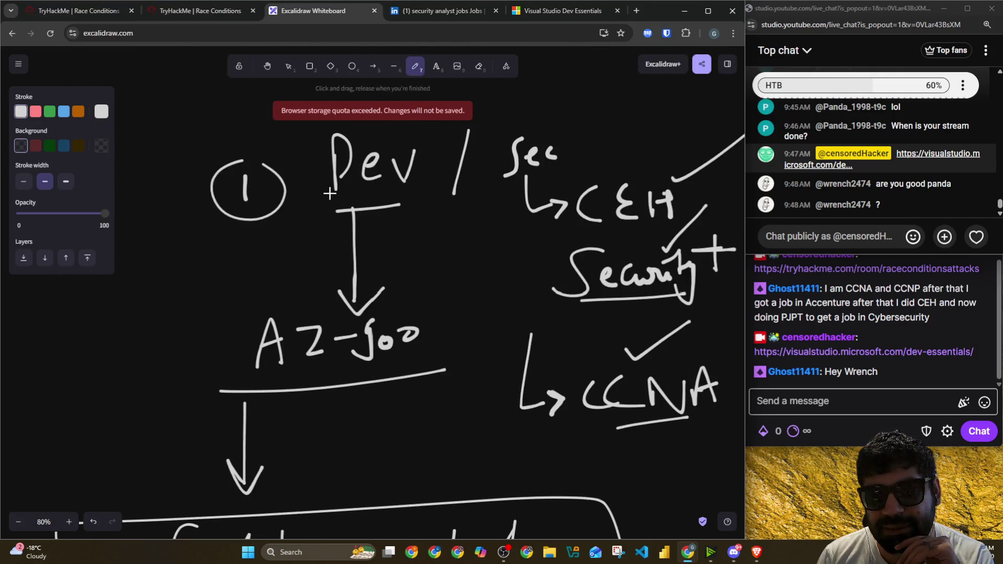
Step: Draw a freehand ellipse around the AZ-900 note
drag(321, 367, 287, 398)
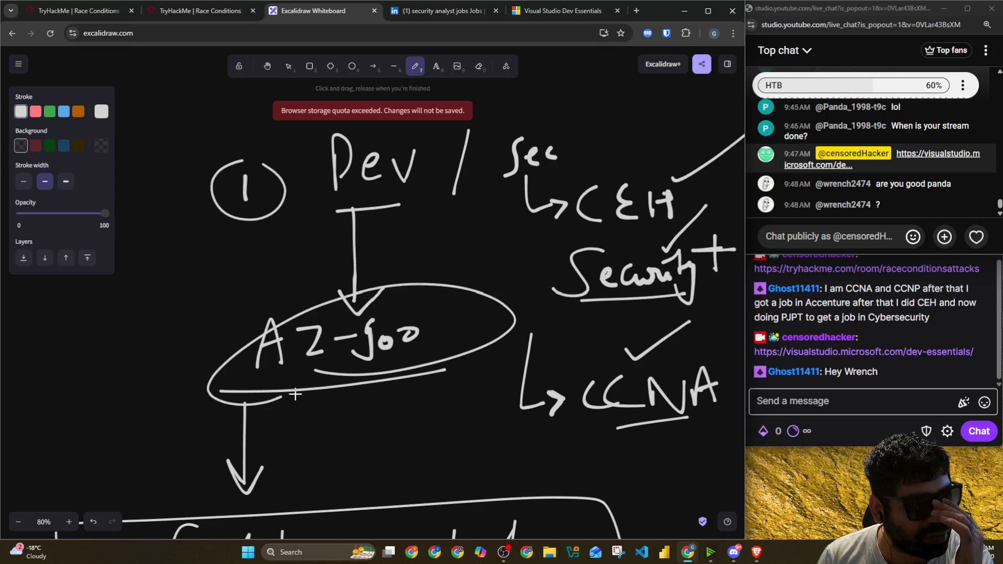
scroll(294, 395, down, 5)
scroll(297, 393, down, 2)
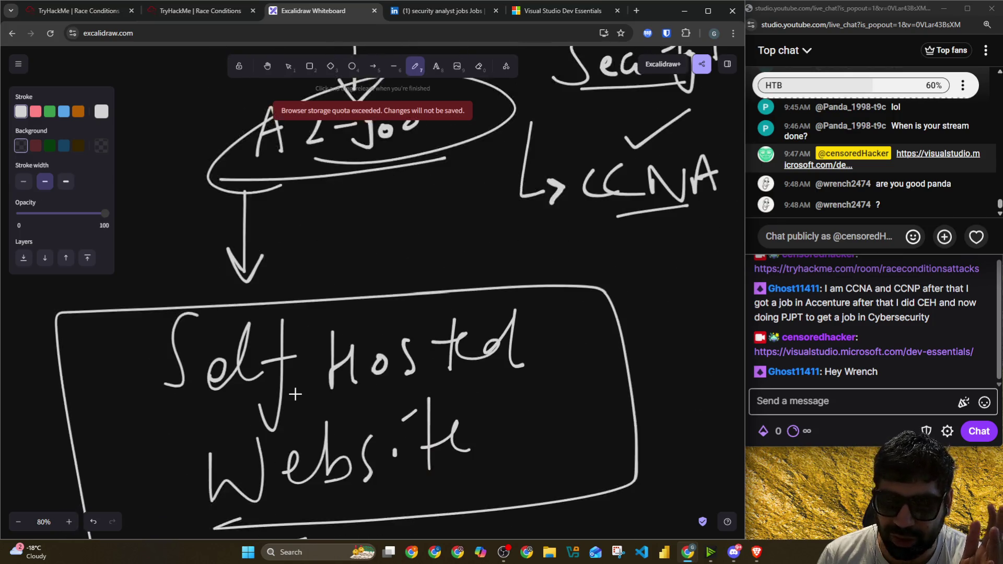
scroll(292, 396, down, 2)
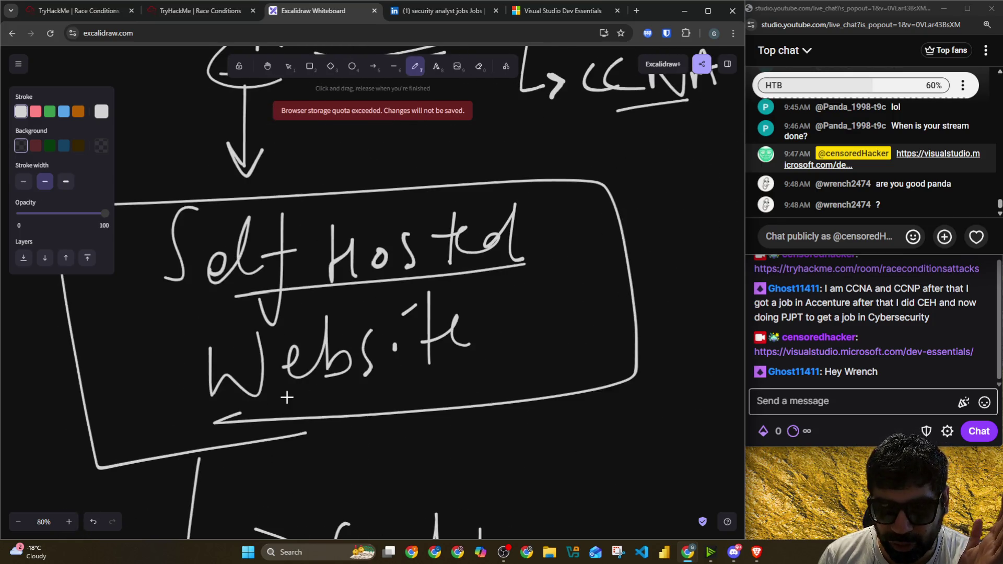
scroll(448, 360, down, 3)
scroll(424, 357, down, 1)
scroll(337, 333, down, 2)
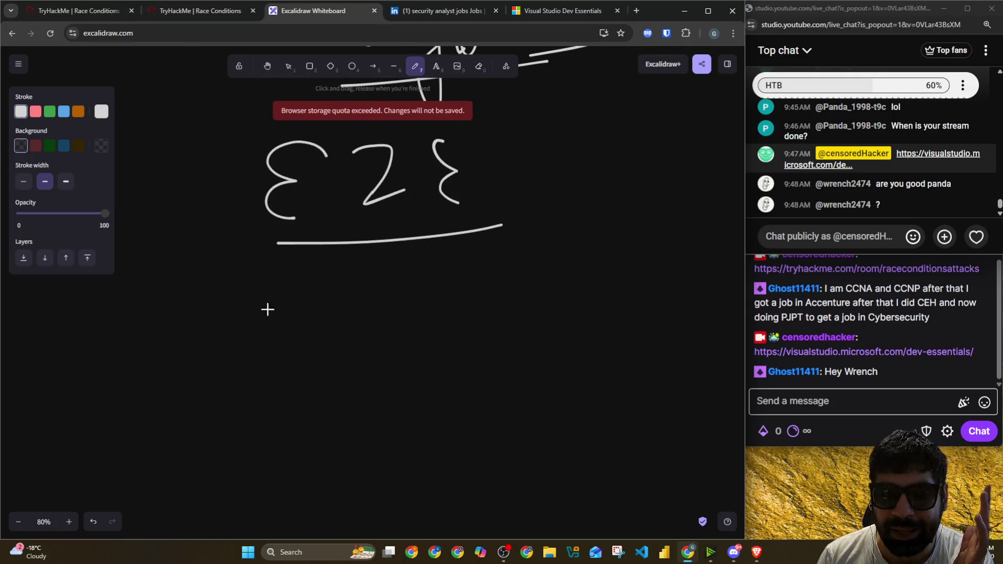
drag(184, 268, 229, 353)
Step: Hand-write Open Source beside a new arrow below E2E, glancing at a chat message
mouse_move(282, 300)
mouse_down()
mouse_move(308, 363)
mouse_move(307, 333)
mouse_move(362, 304)
mouse_move(399, 314)
mouse_move(451, 302)
mouse_move(461, 312)
mouse_up()
drag(475, 306, 494, 314)
drag(260, 377, 468, 342)
scroll(876, 161, up, 3)
scroll(877, 161, up, 2)
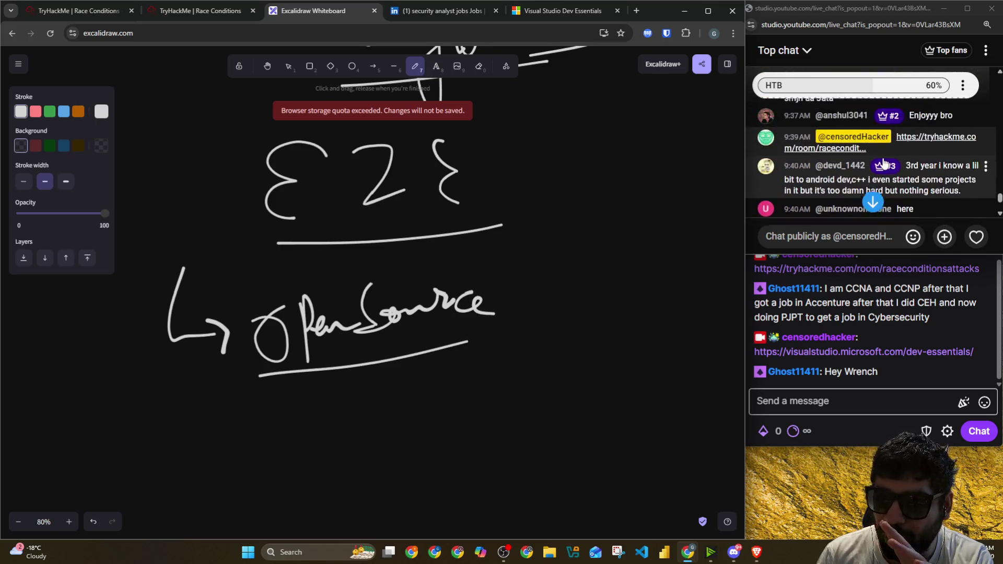
scroll(823, 166, down, 1)
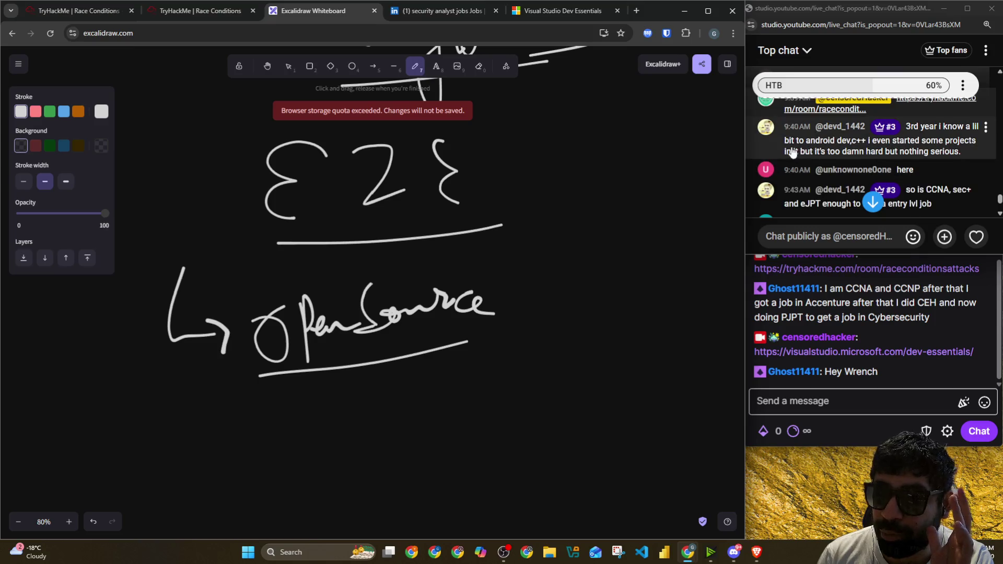
drag(787, 141, 854, 151)
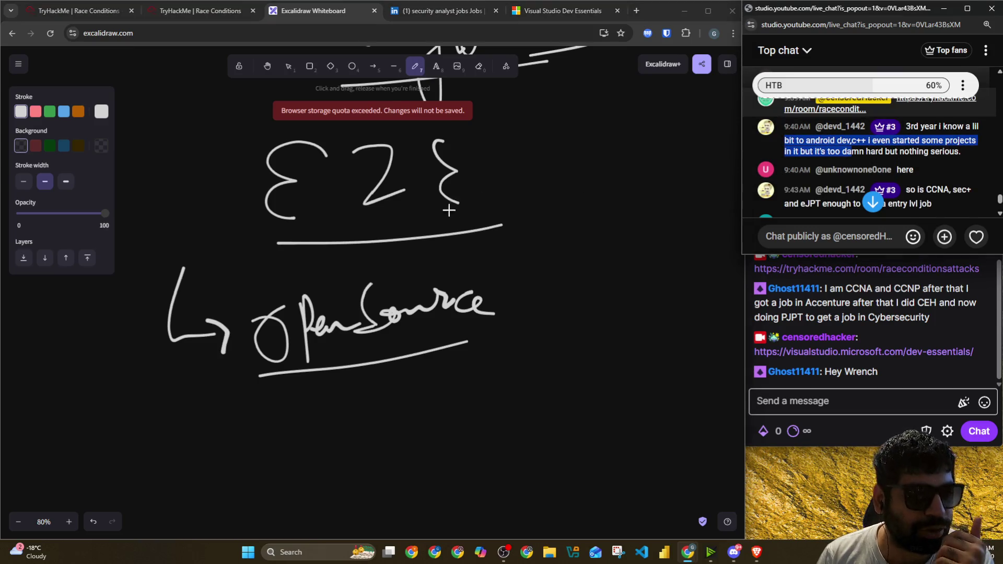
scroll(406, 248, down, 2)
scroll(407, 247, down, 2)
scroll(365, 240, down, 1)
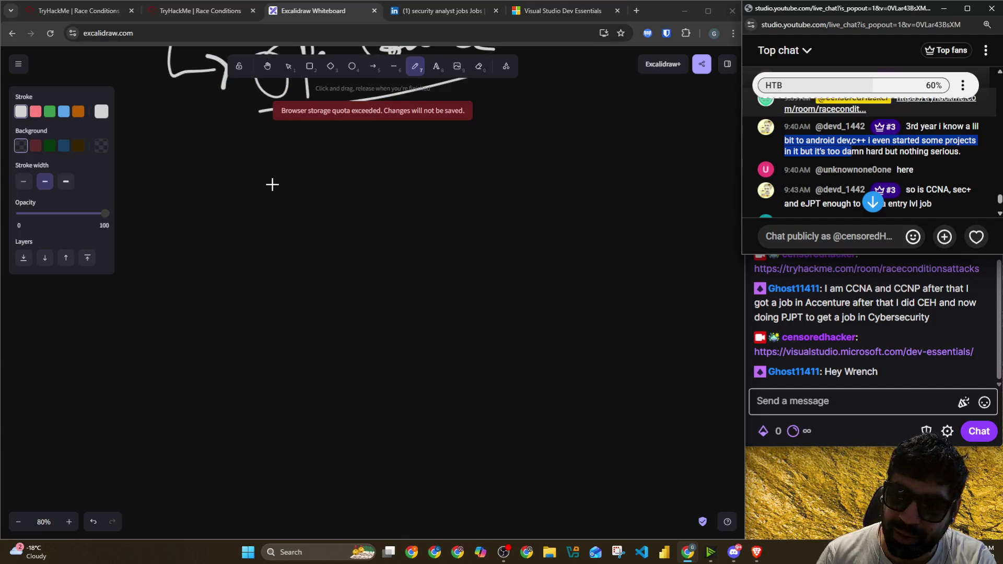
click(872, 202)
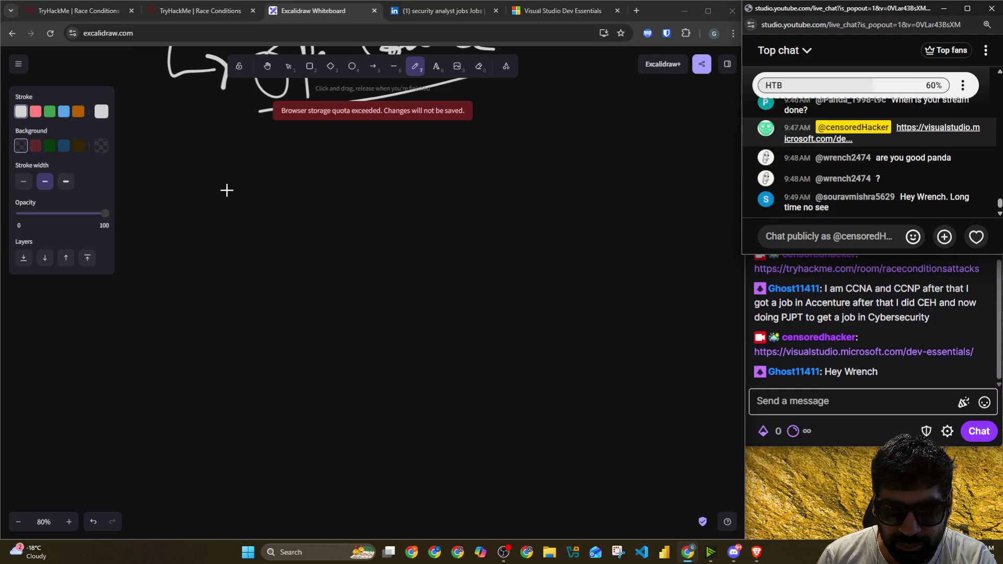
Step: Add a separating line beneath the notes and a ] bracket right of Open Source
drag(198, 149, 430, 144)
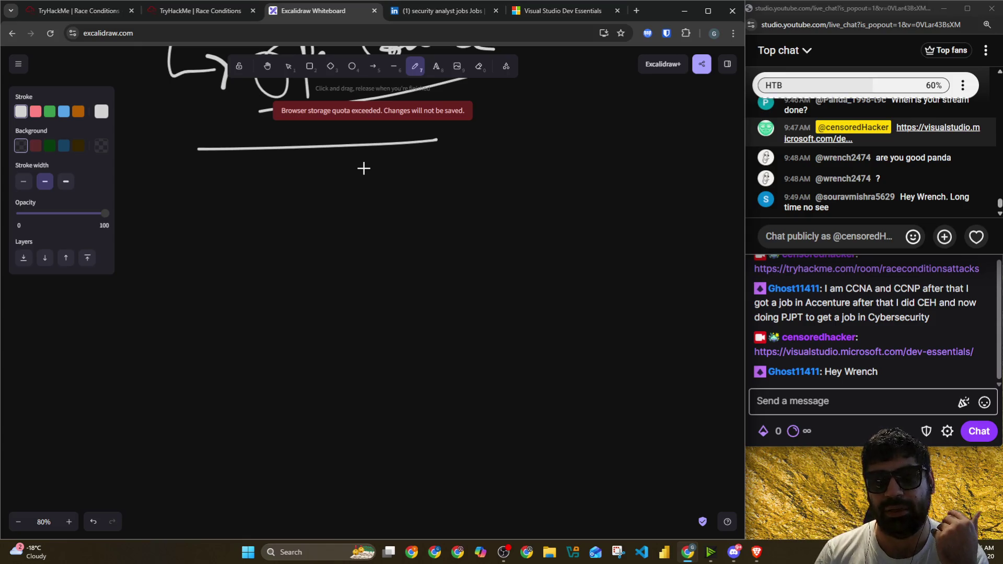
scroll(363, 166, up, 1)
mouse_move(514, 106)
mouse_down()
mouse_move(544, 167)
mouse_move(520, 186)
mouse_up()
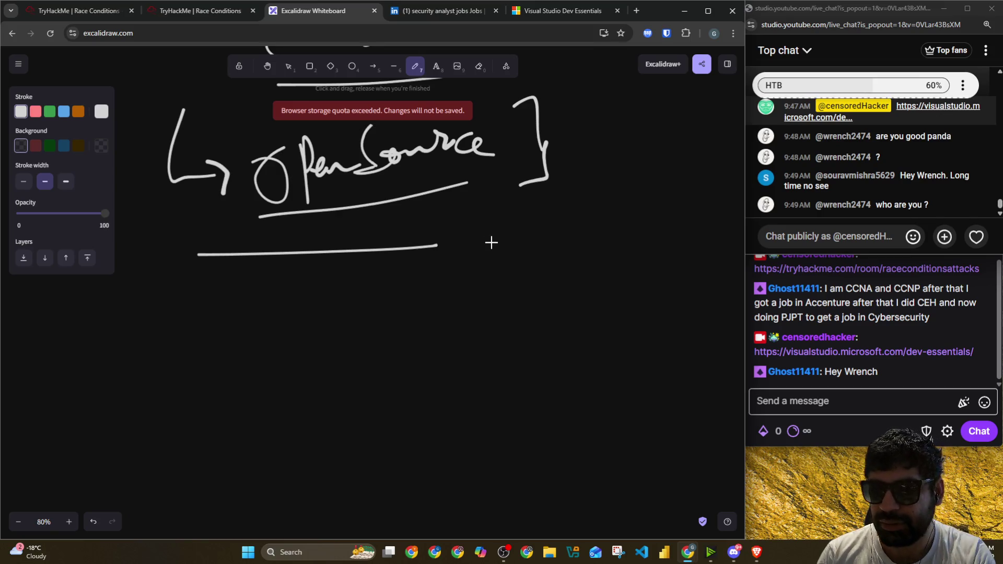
scroll(276, 270, down, 1)
drag(164, 228, 188, 316)
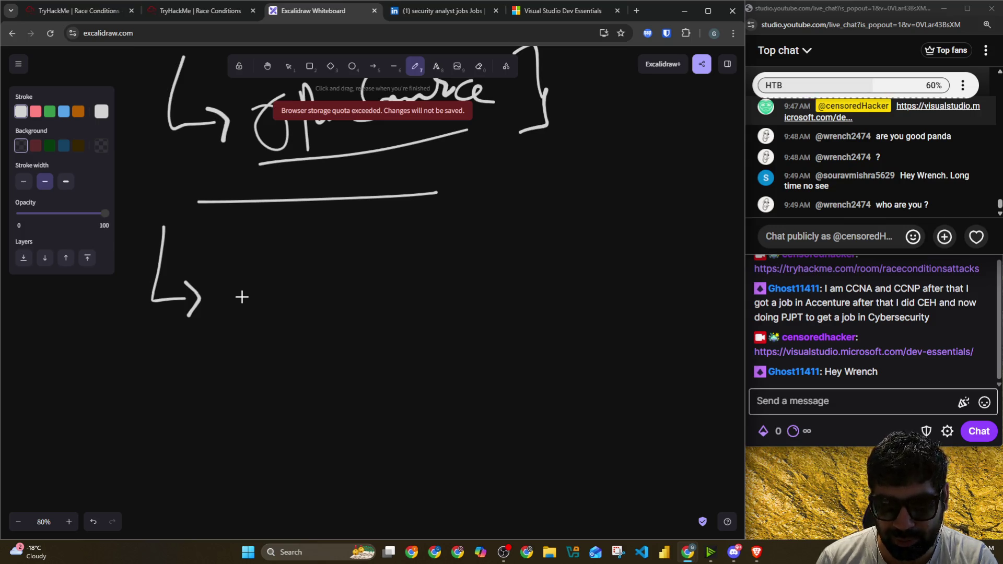
Step: Hand-write Tutorial Hell beside the lower arrow
mouse_move(242, 271)
mouse_down()
mouse_move(304, 268)
mouse_move(276, 309)
mouse_move(289, 308)
mouse_up()
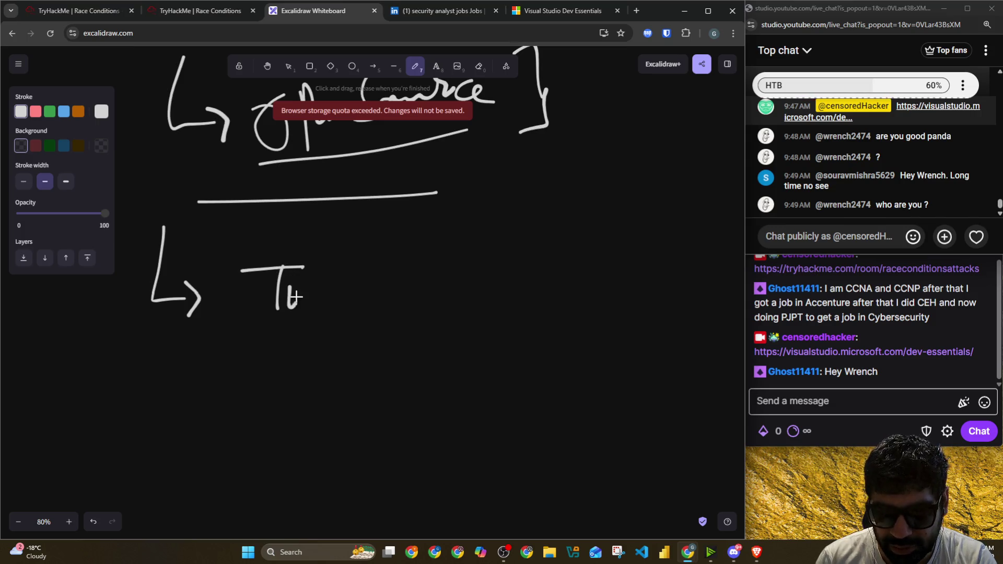
mouse_move(319, 259)
mouse_down()
mouse_move(321, 305)
mouse_move(393, 274)
mouse_move(491, 287)
mouse_up()
mouse_move(543, 235)
mouse_down()
mouse_move(544, 281)
mouse_move(577, 286)
mouse_move(601, 271)
mouse_move(613, 281)
mouse_up()
drag(620, 235, 637, 280)
Step: Underline Tutorial Hell, add its missing a, and start a new arrowed P below
drag(279, 336, 620, 295)
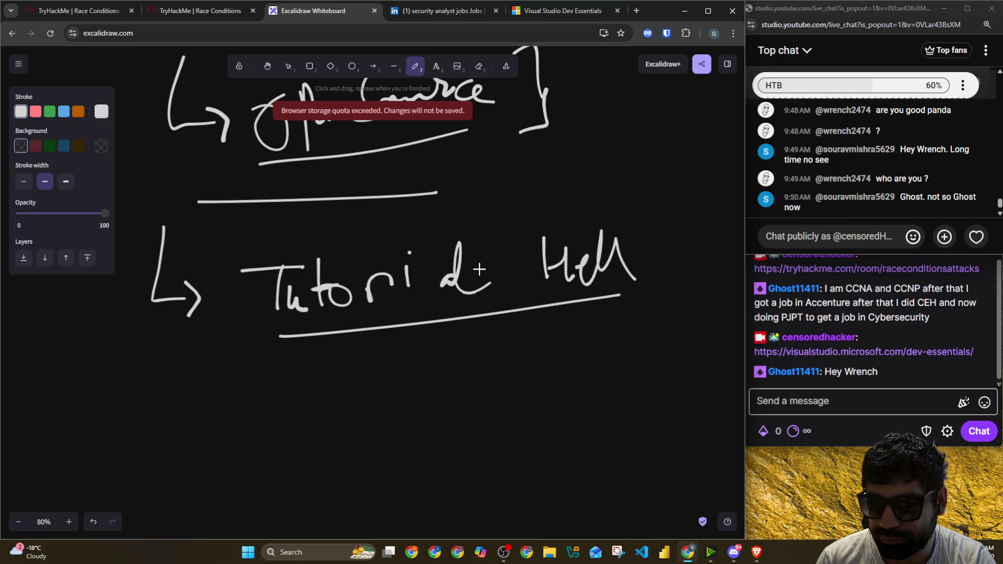
scroll(467, 250, down, 1)
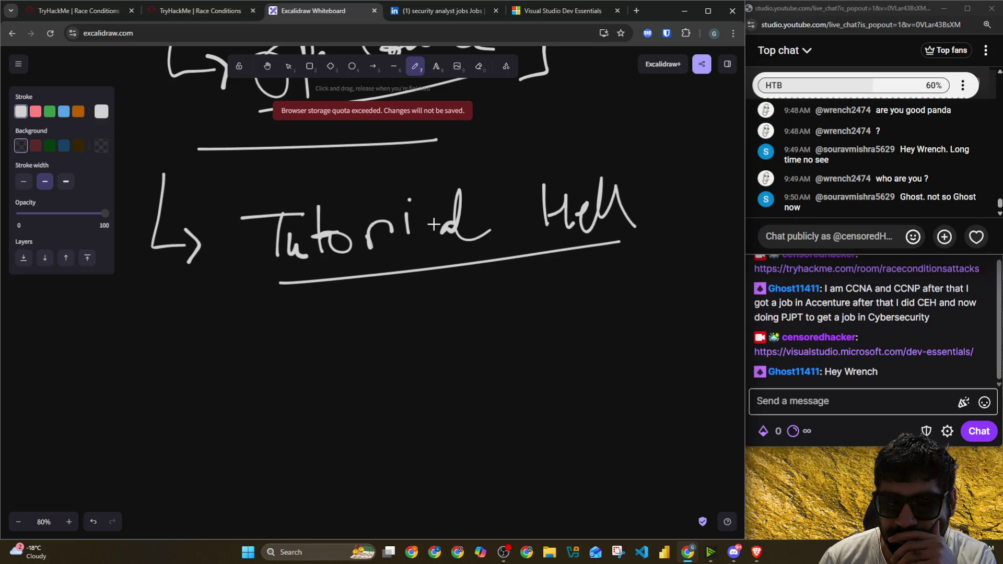
drag(442, 220, 457, 236)
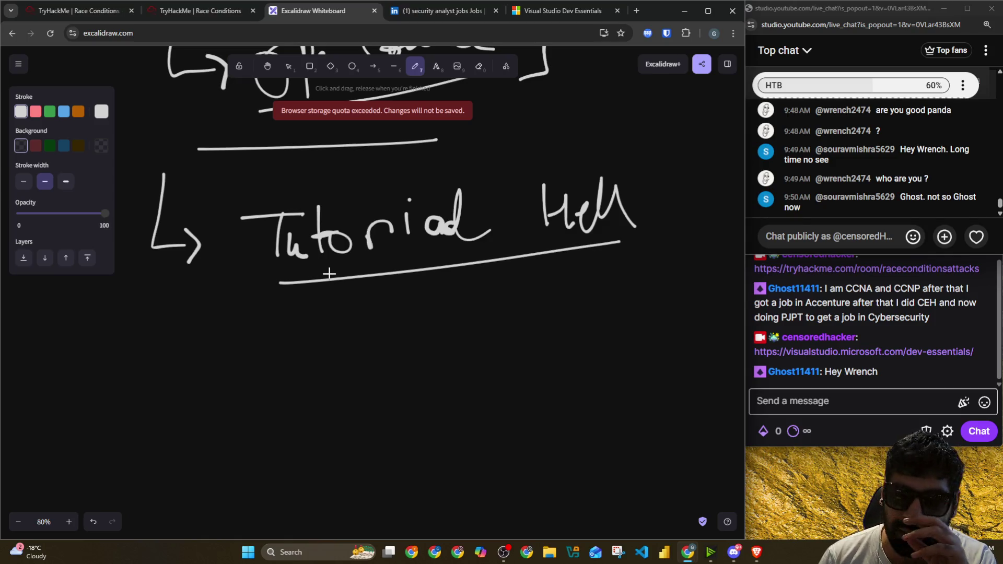
scroll(329, 273, down, 1)
scroll(318, 283, down, 2)
mouse_move(222, 157)
mouse_down()
mouse_move(247, 233)
mouse_move(314, 162)
mouse_move(292, 200)
mouse_move(336, 187)
mouse_move(357, 193)
mouse_move(367, 276)
mouse_up()
Step: Finish hand-writing the word Project beside the new arrow
click(375, 171)
drag(389, 203, 420, 220)
drag(444, 187, 428, 222)
drag(456, 132, 481, 209)
drag(446, 176, 489, 169)
Step: Add a sub-arrow with a started label below Project, then bring up the Visual Studio Dev Essentials page
mouse_move(421, 234)
mouse_down()
mouse_move(469, 263)
mouse_move(457, 275)
mouse_up()
drag(524, 238, 532, 262)
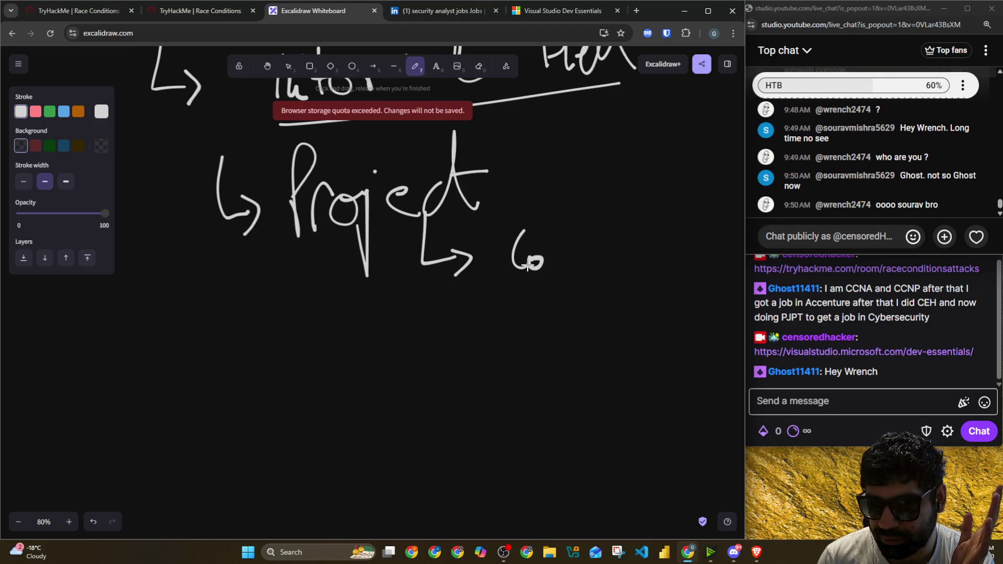
click(529, 11)
click(525, 34)
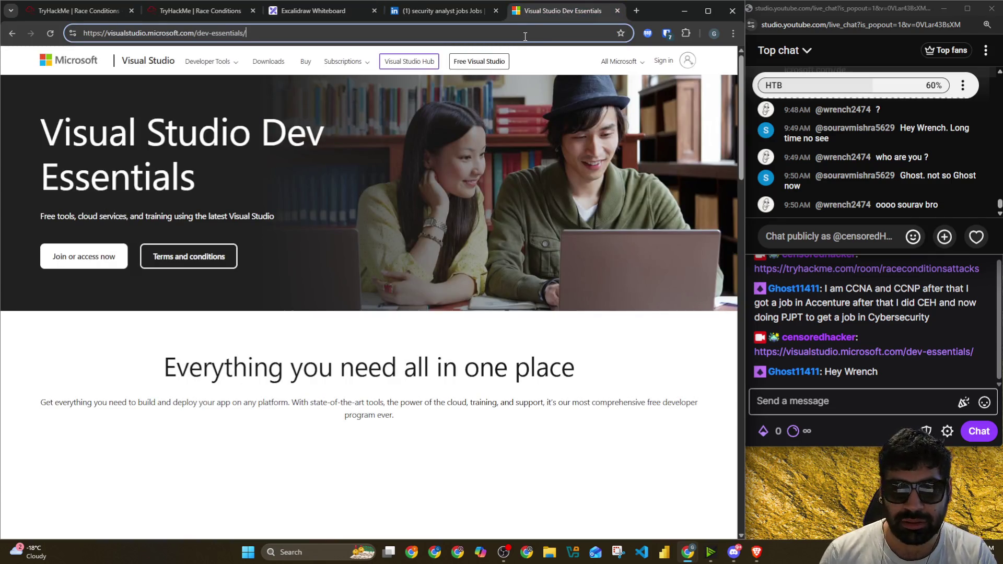
Step: Run a Google search for 'calcultor interviwers laughing' from the address bar
click(524, 36)
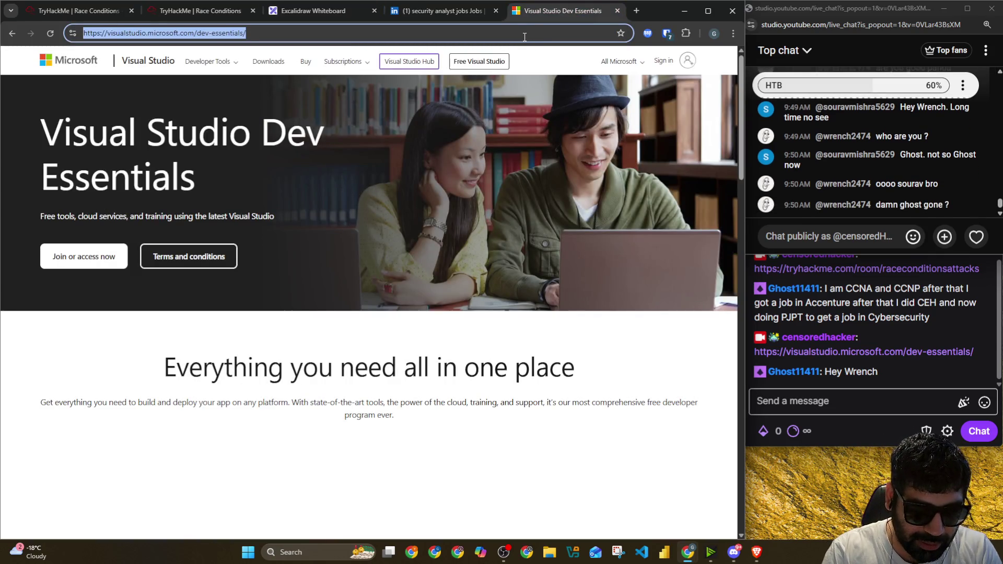
text(calcul)
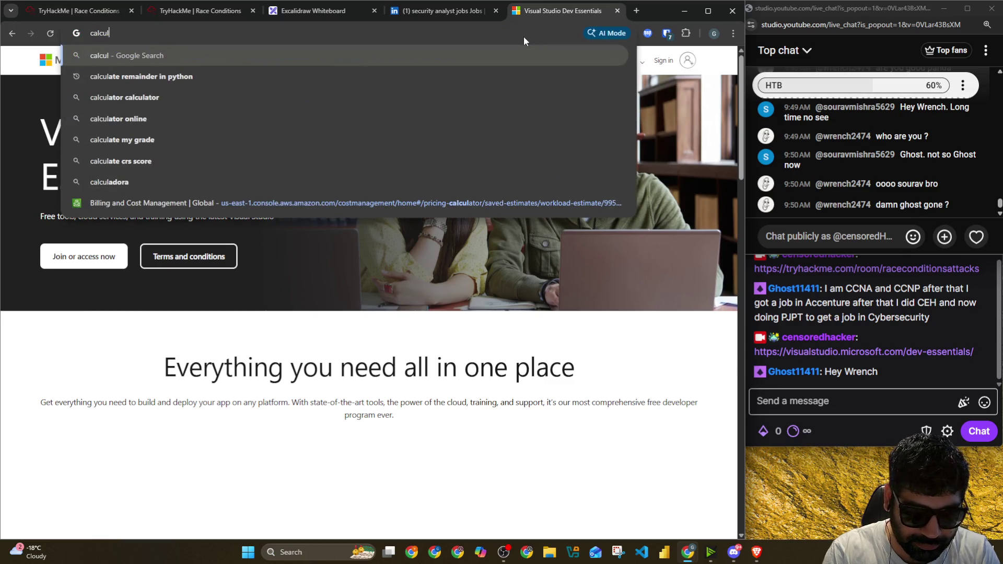
text(tor interviewe)
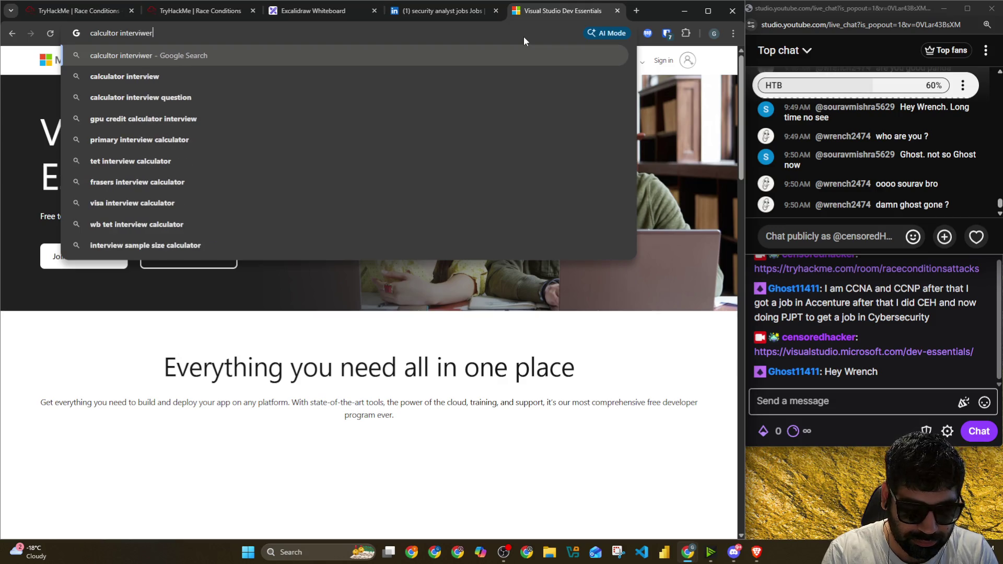
text(rsla)
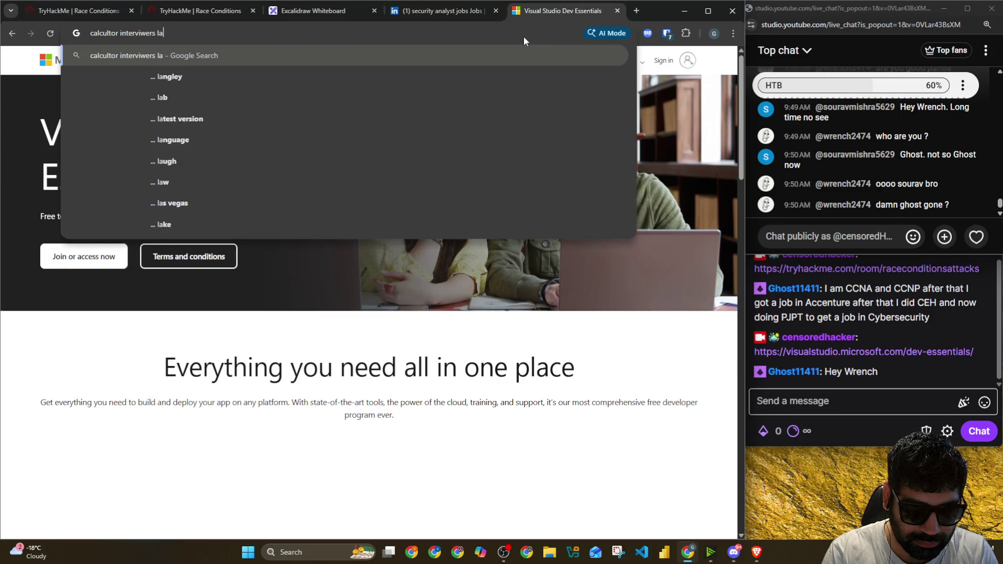
text(ughing)
key(Return)
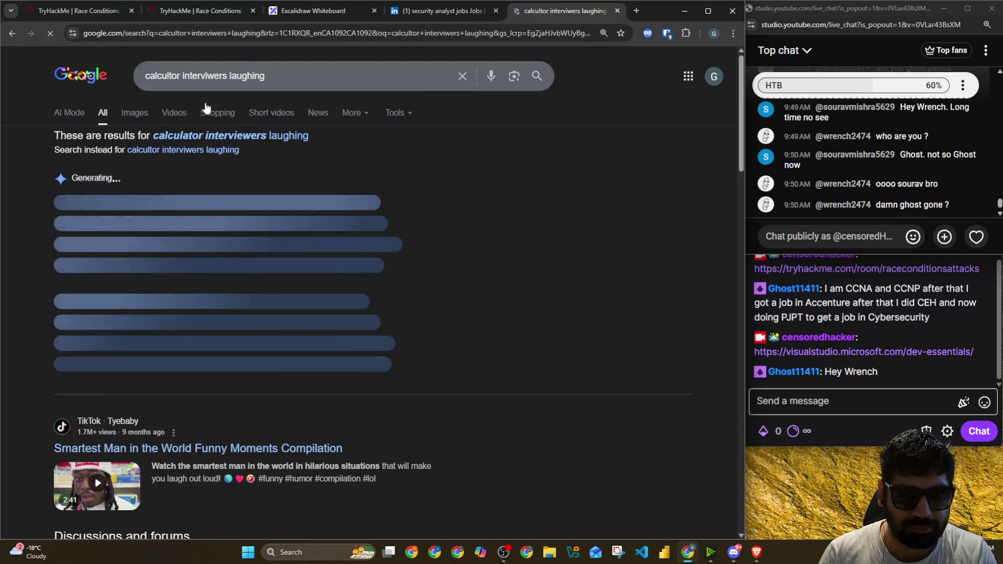
Step: Refine the search to 'dev calculator interviewers laughing meme' and show image results
click(290, 67)
text(meme)
key(Return)
click(129, 114)
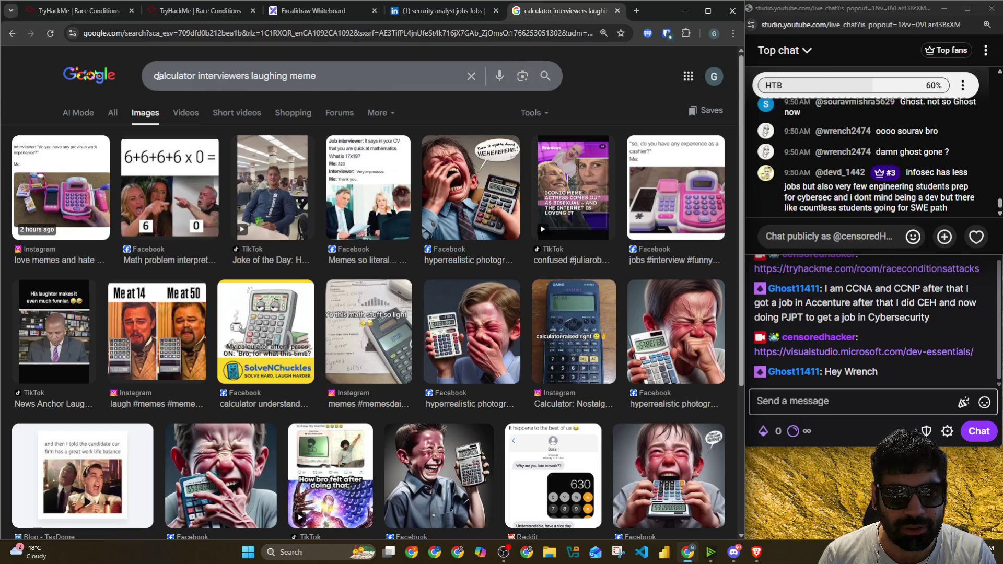
double_click(157, 75)
click(155, 75)
text(dev)
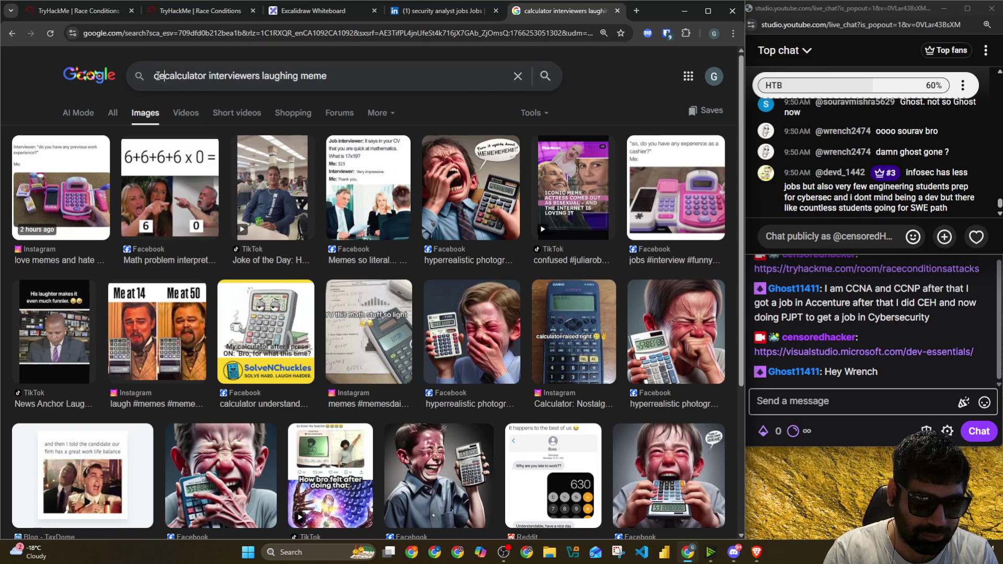
key(Return)
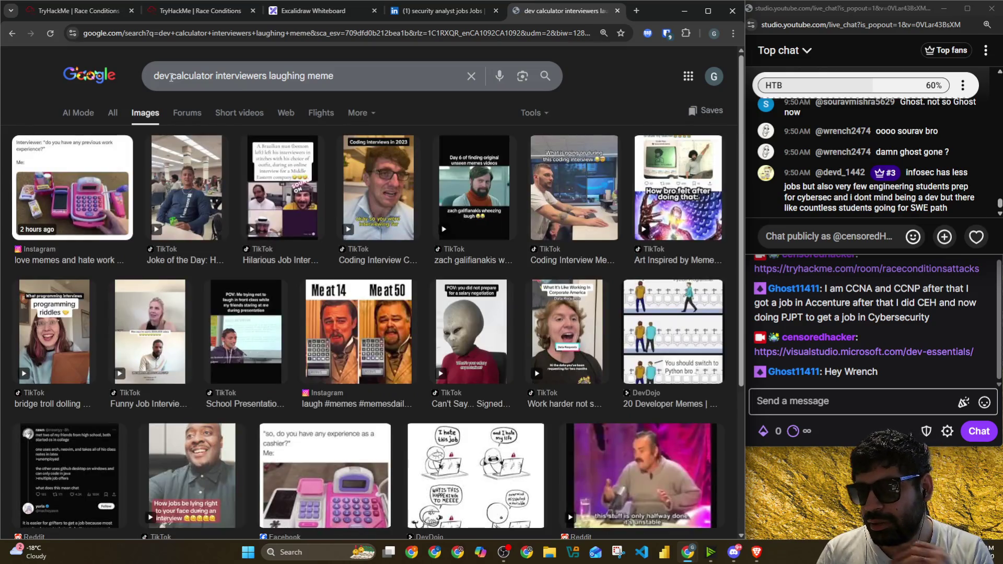
mouse_move(878, 190)
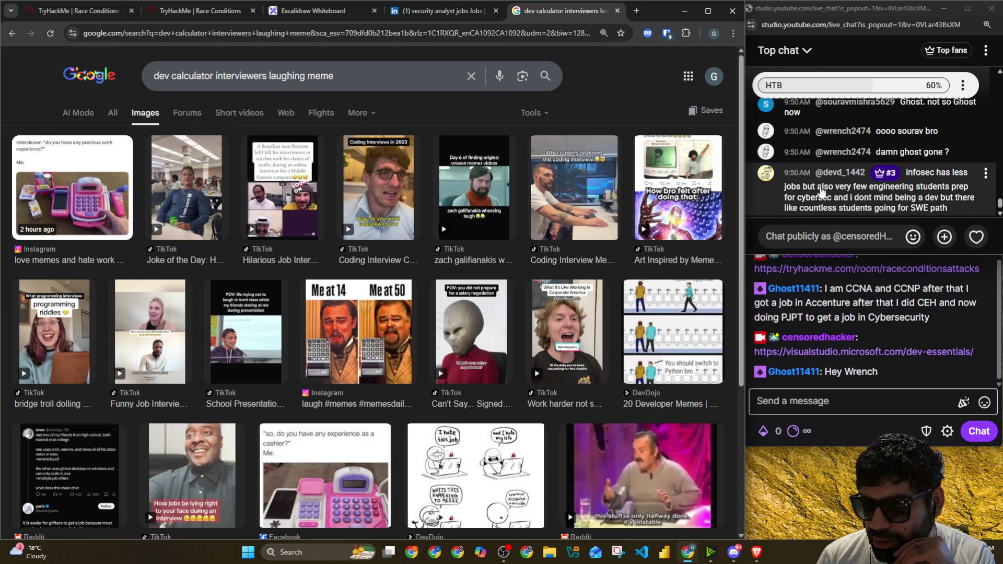
Step: Read a viewer's chat message, preview the laughing recruiters image, and return to Excalidraw
drag(819, 188, 960, 193)
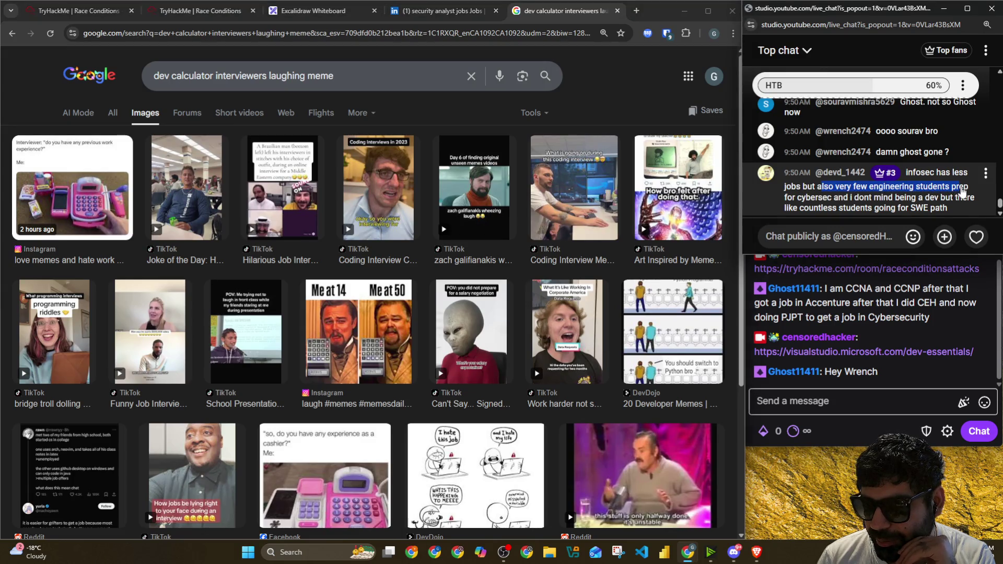
drag(833, 198, 975, 201)
drag(854, 216, 941, 215)
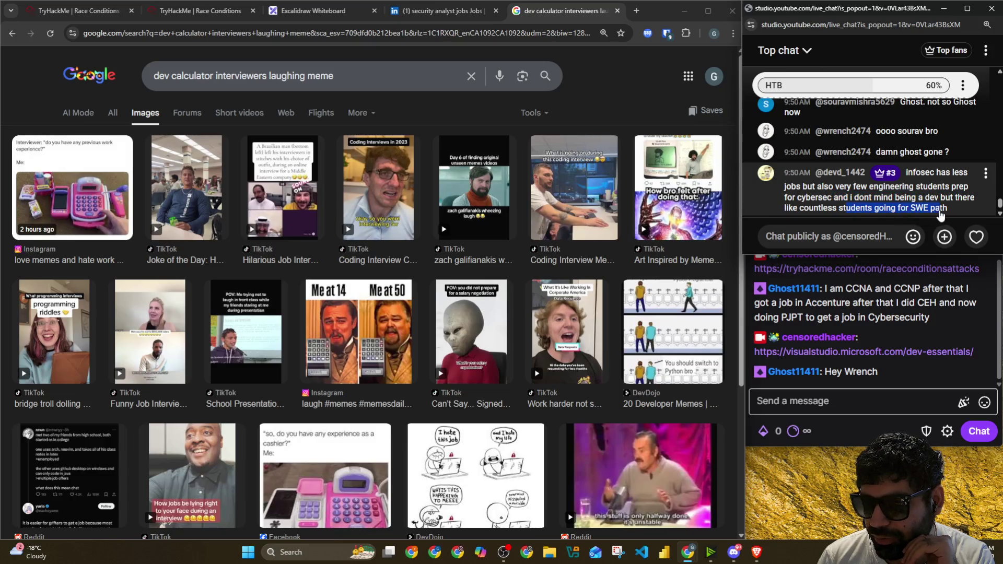
scroll(465, 280, down, 3)
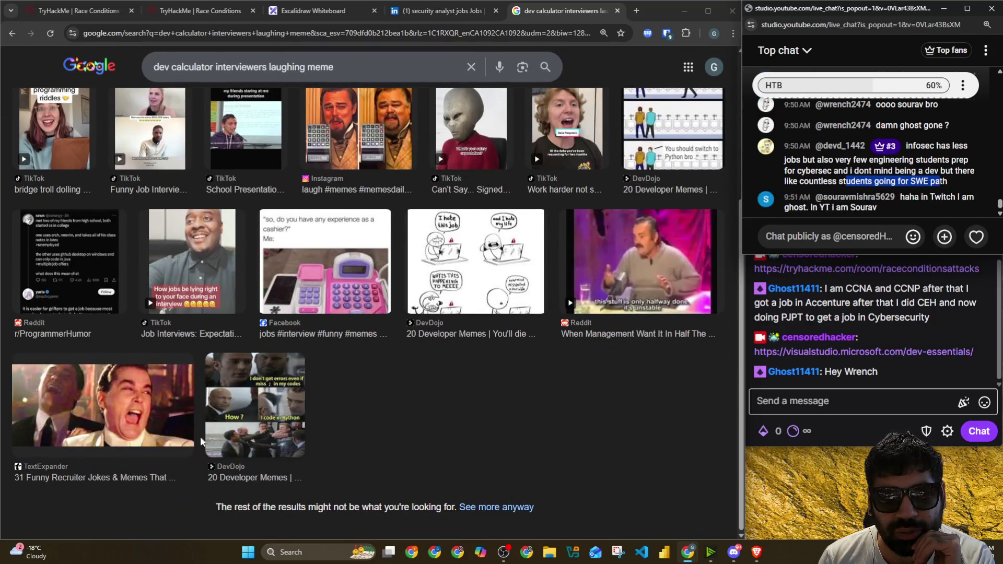
click(174, 421)
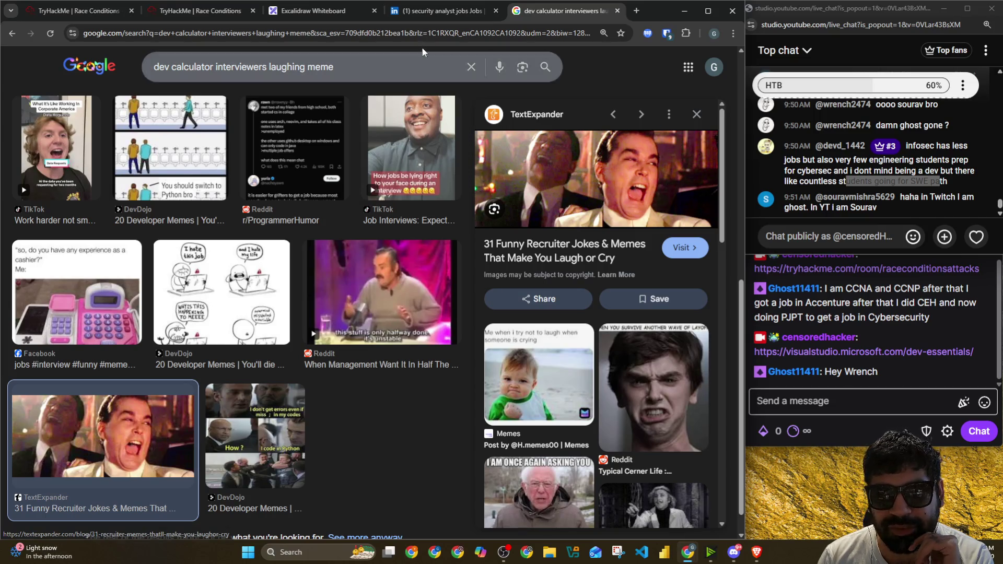
click(326, 15)
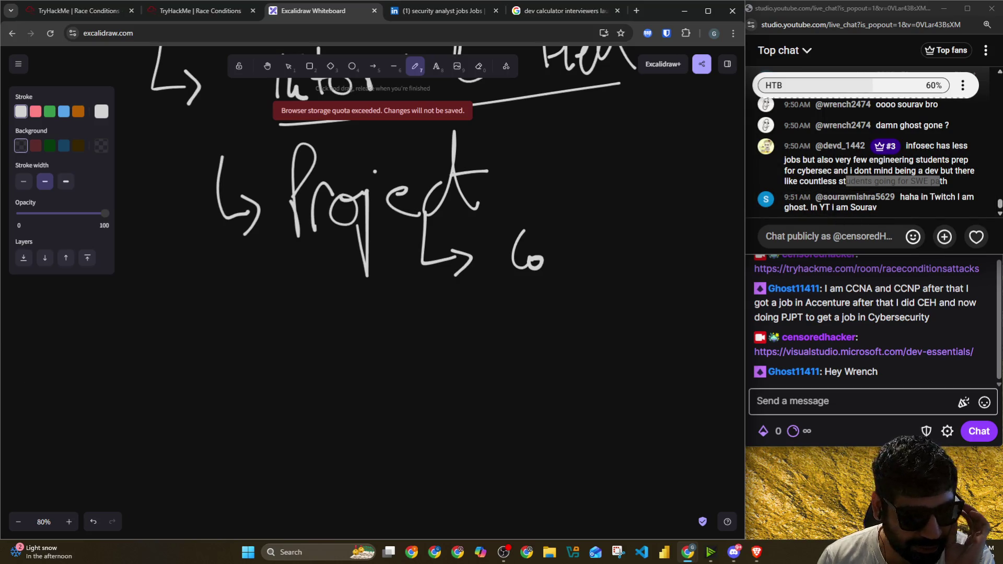
mouse_move(878, 164)
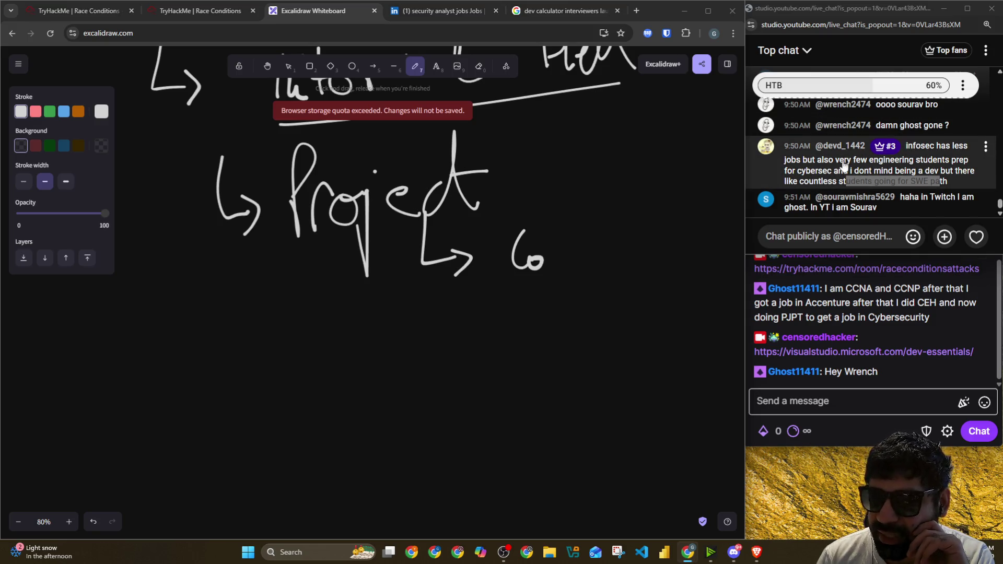
Step: Read the cybersec chat message and switch to the LinkedIn security analyst jobs search
drag(818, 161, 964, 163)
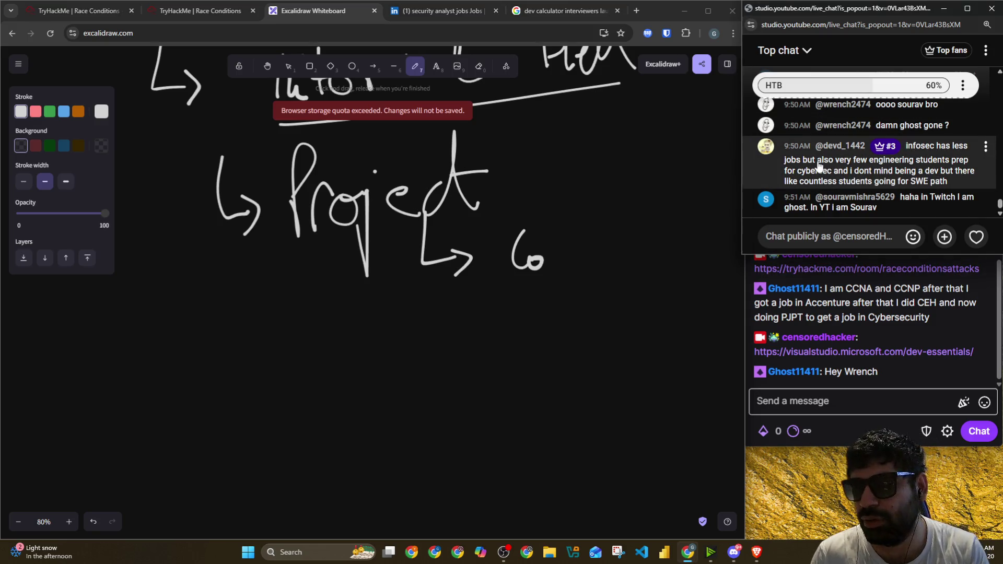
drag(817, 172, 833, 178)
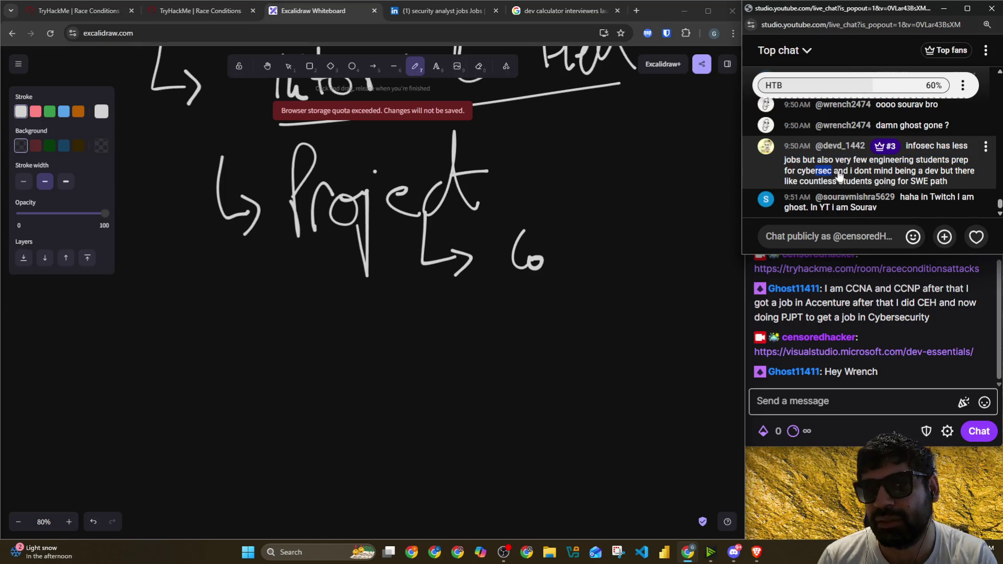
click(443, 10)
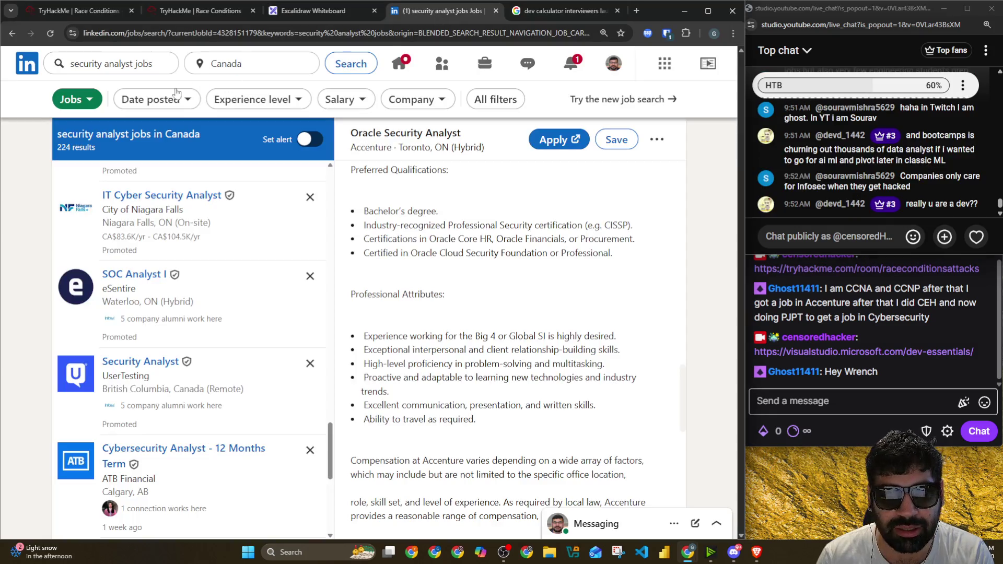
Step: Open your own LinkedIn profile via the Me menu and highlight the TeejLab experience entries
click(614, 63)
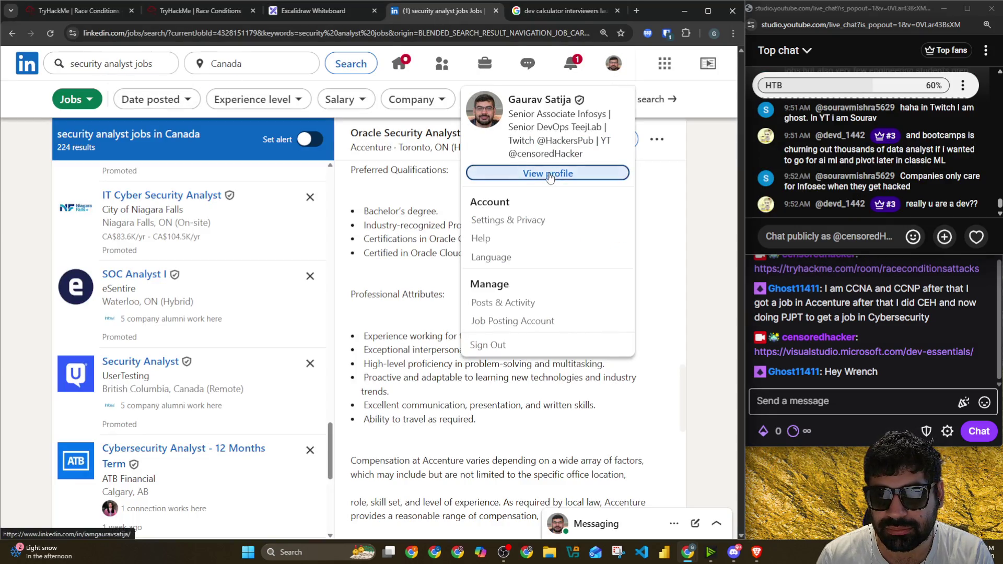
click(548, 173)
scroll(319, 258, down, 3)
scroll(318, 253, down, 5)
scroll(319, 253, down, 5)
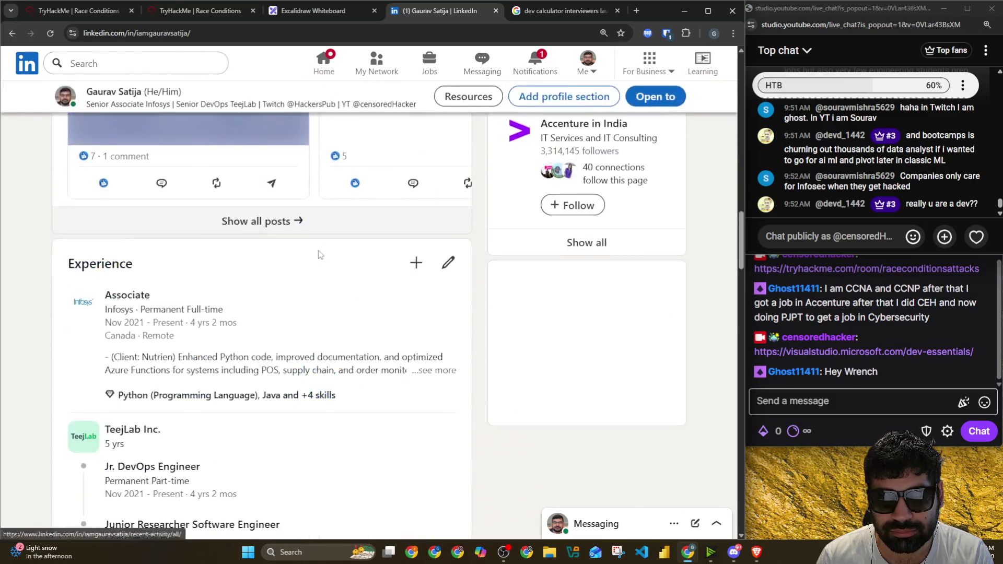
scroll(319, 251, down, 5)
scroll(316, 251, down, 1)
scroll(316, 251, down, 1)
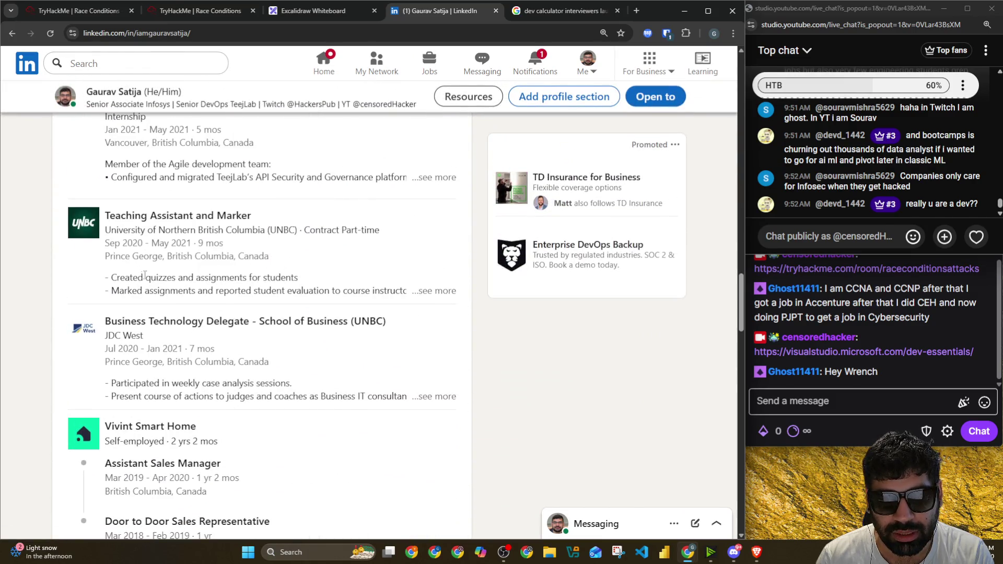
scroll(142, 275, down, 2)
scroll(181, 266, up, 3)
scroll(180, 297, up, 3)
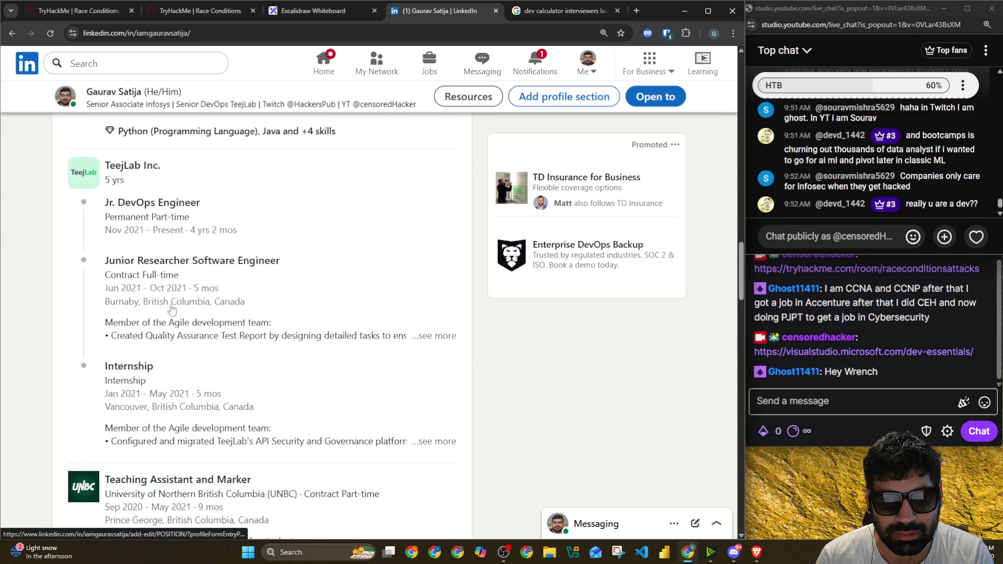
drag(95, 368, 190, 372)
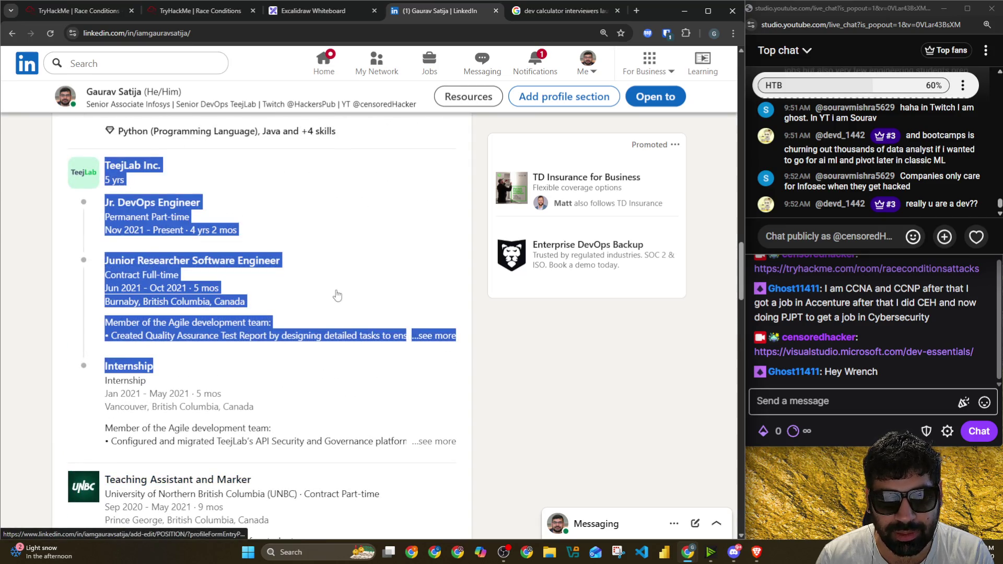
Step: Dismiss the accidental experience editor and move to the address bar for a new search
click(337, 296)
click(40, 276)
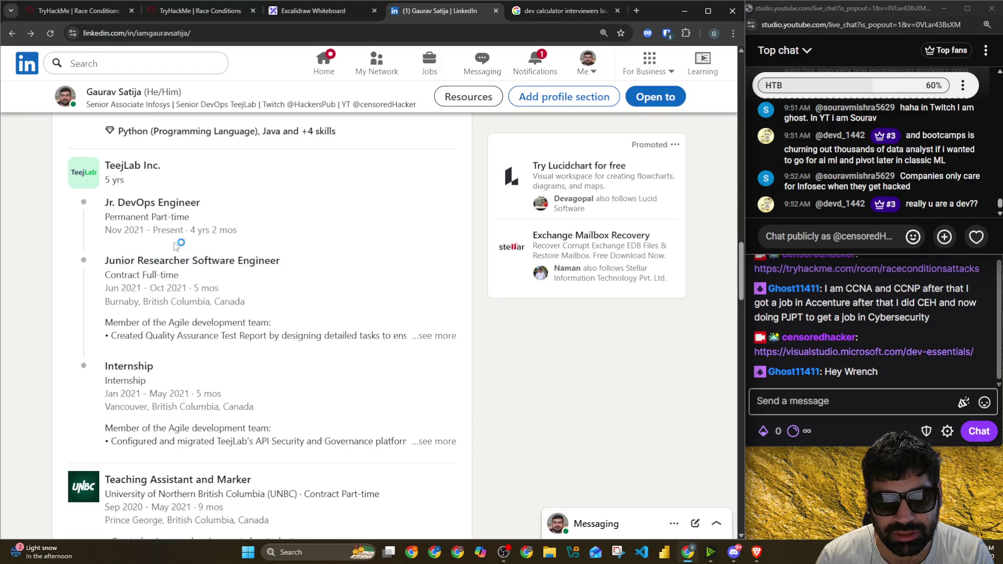
scroll(174, 245, up, 2)
scroll(157, 235, up, 1)
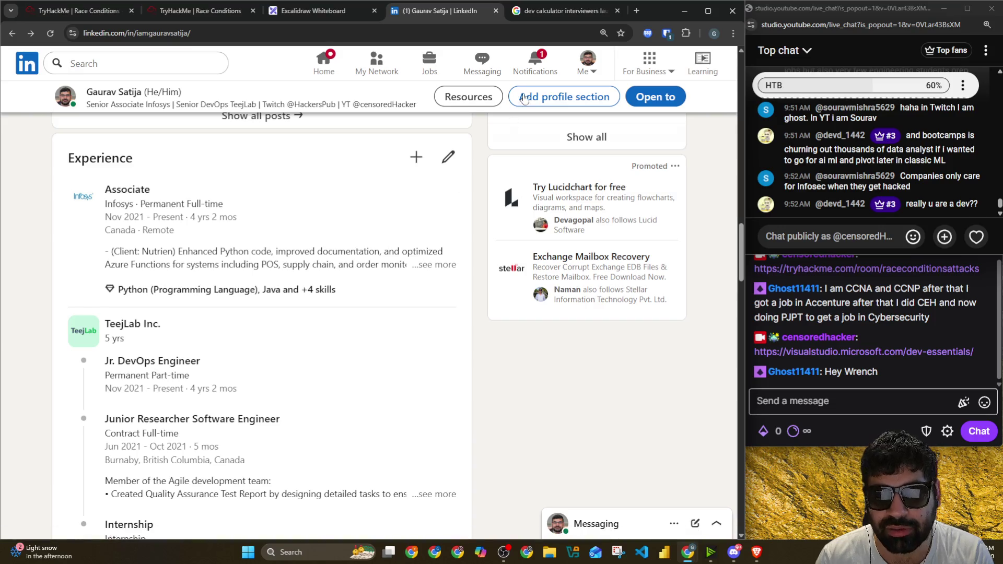
click(523, 34)
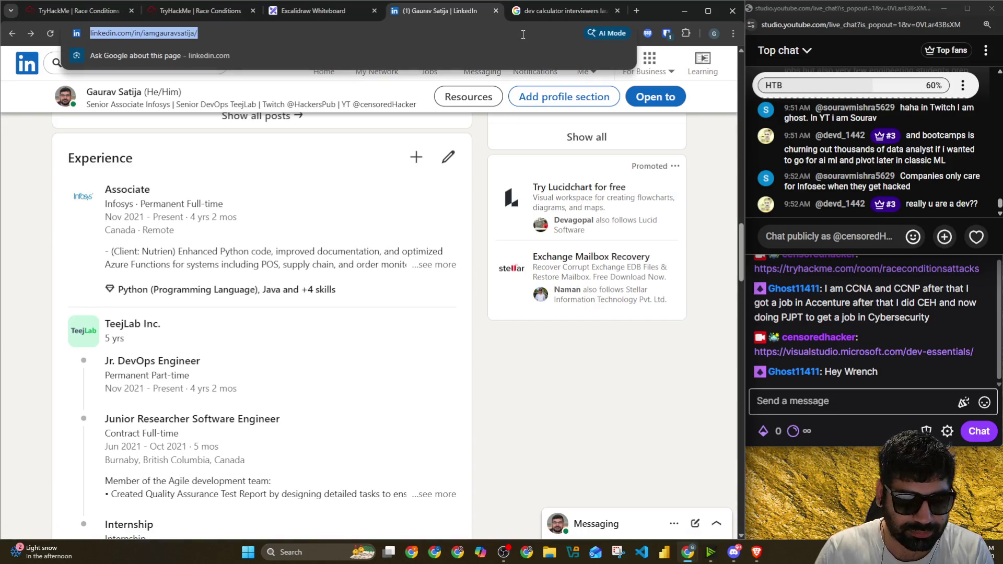
text(walmart )
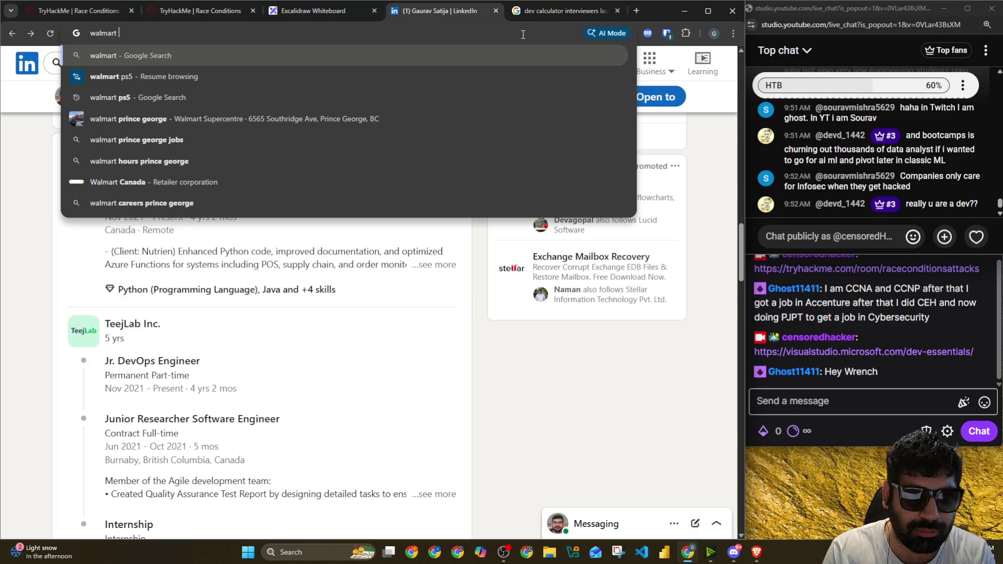
text(cap)
Step: Search Google for walmart cap, then rerun it as walmart valuation
key(Return)
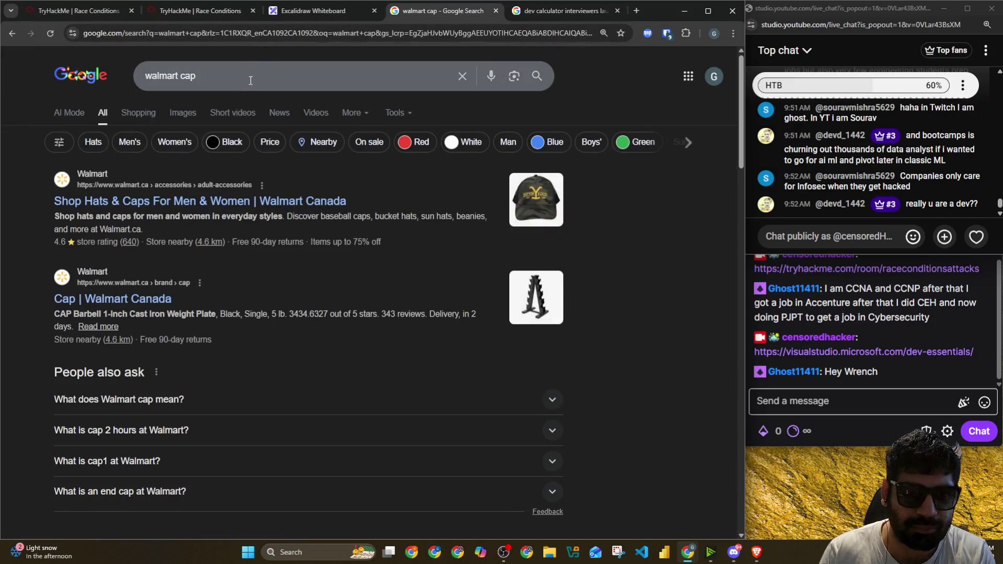
click(250, 78)
key(BackSpace)
key(BackSpace)
key(BackSpace)
text(v)
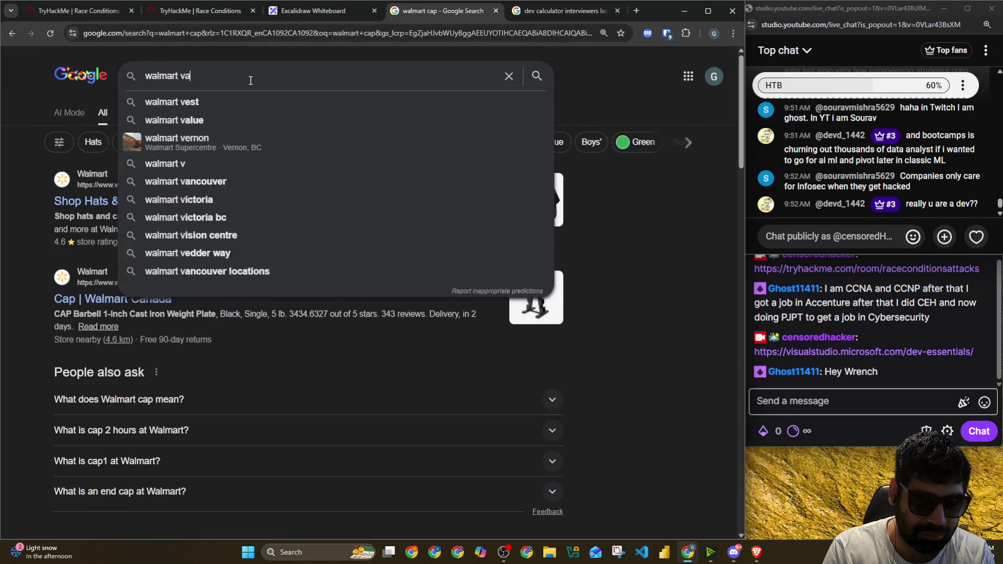
text(aluation)
key(Return)
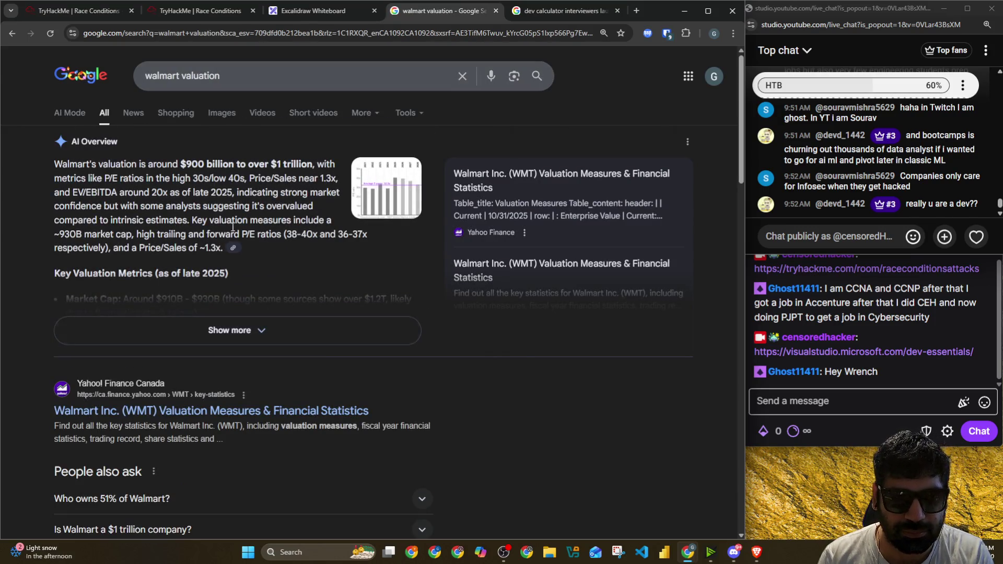
Step: Highlight the AI Overview valuation sentence and close the results tab
drag(56, 164, 273, 166)
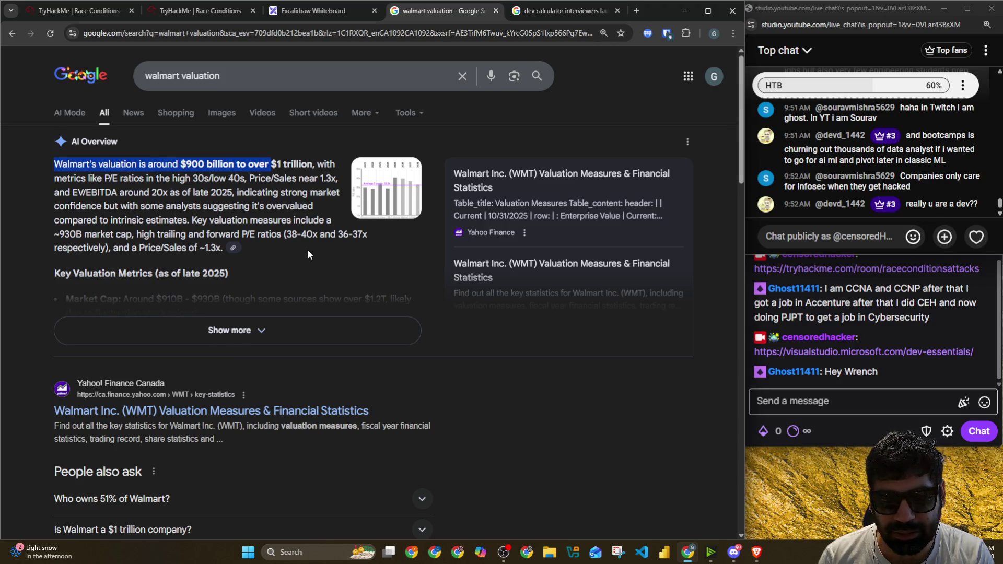
scroll(307, 250, down, 1)
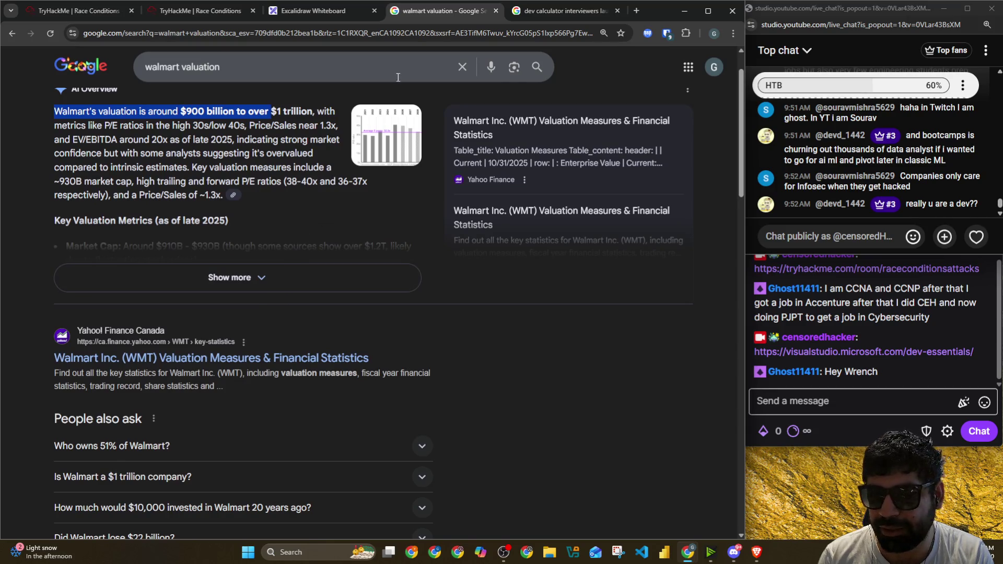
click(495, 10)
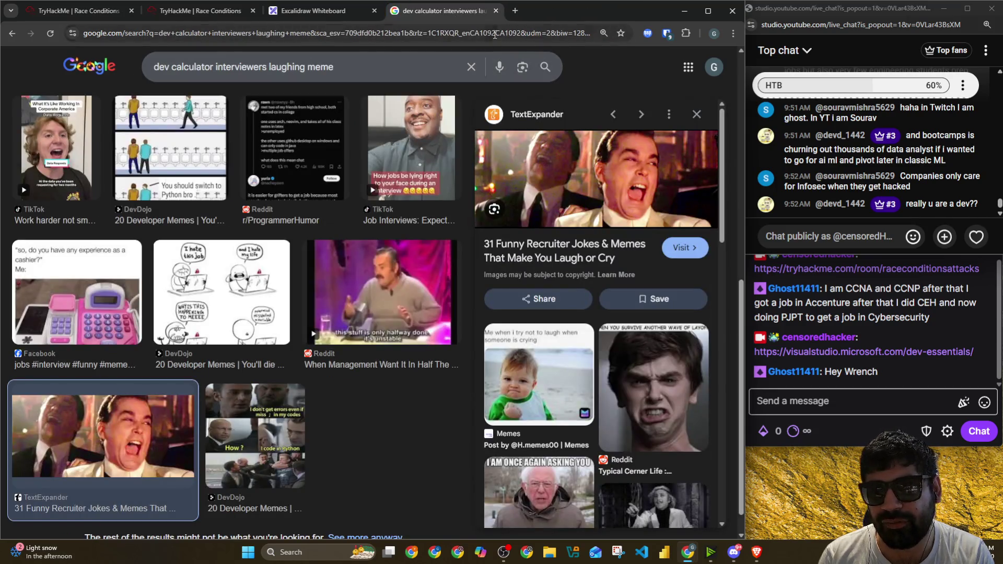
Step: Close the Google Images meme results and return to the Excalidraw whiteboard
click(495, 11)
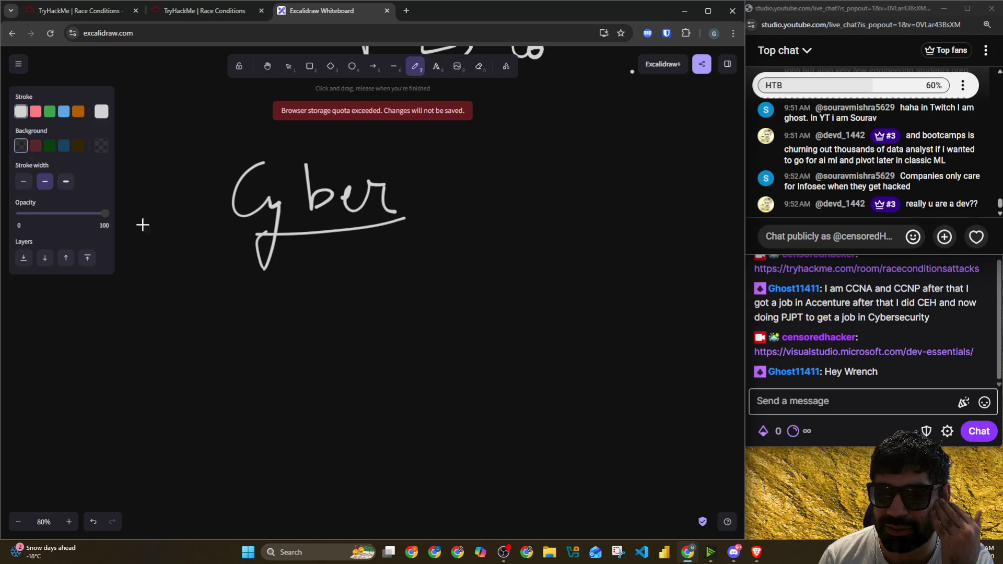
scroll(322, 268, down, 2)
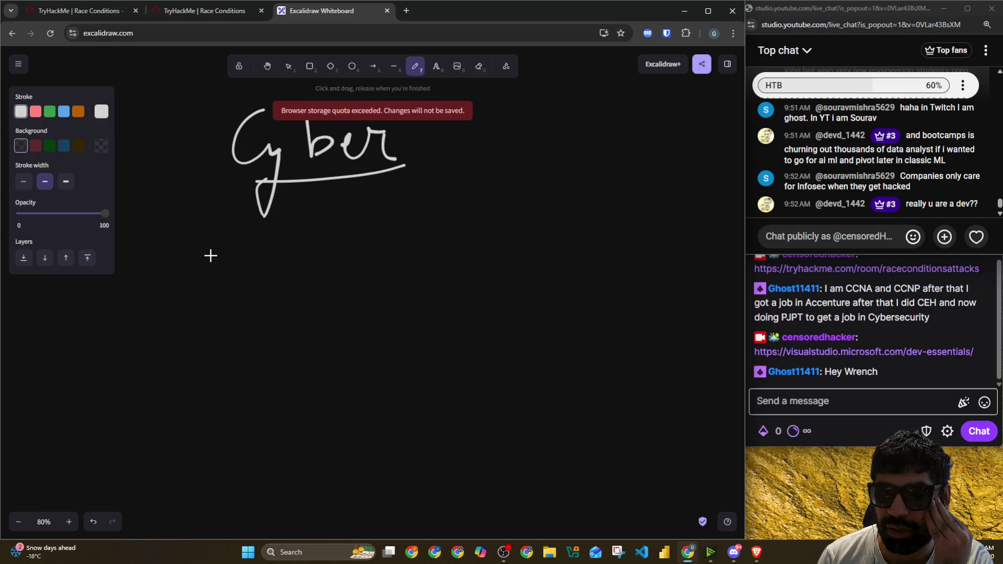
Step: Handwrite 'CMS' beneath 'Cyber' and underline it
mouse_move(224, 241)
mouse_down()
mouse_move(168, 296)
mouse_move(234, 301)
mouse_up()
mouse_move(242, 290)
mouse_down()
mouse_move(251, 247)
mouse_move(314, 278)
mouse_up()
drag(345, 229, 315, 280)
drag(187, 326, 369, 287)
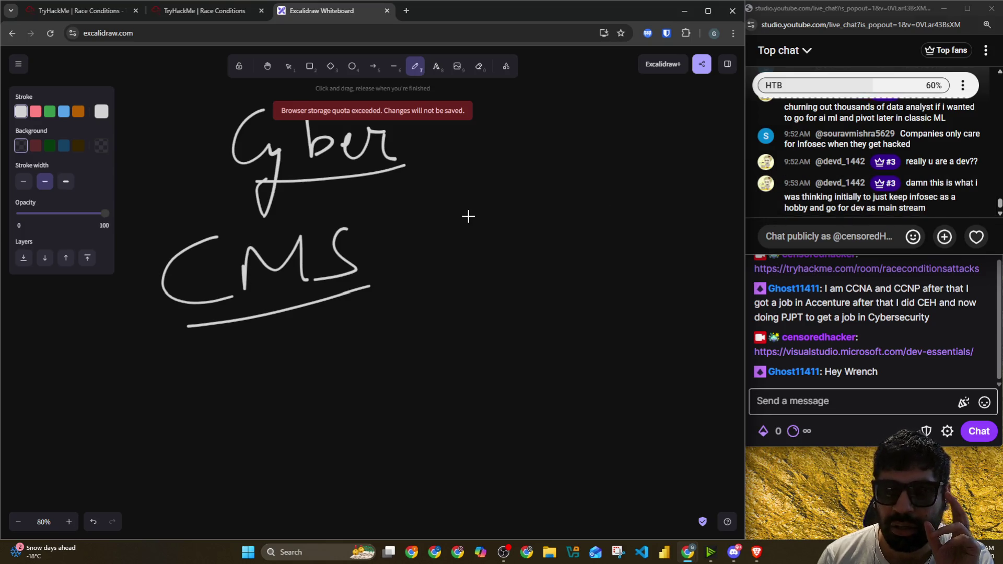
scroll(384, 210, down, 3)
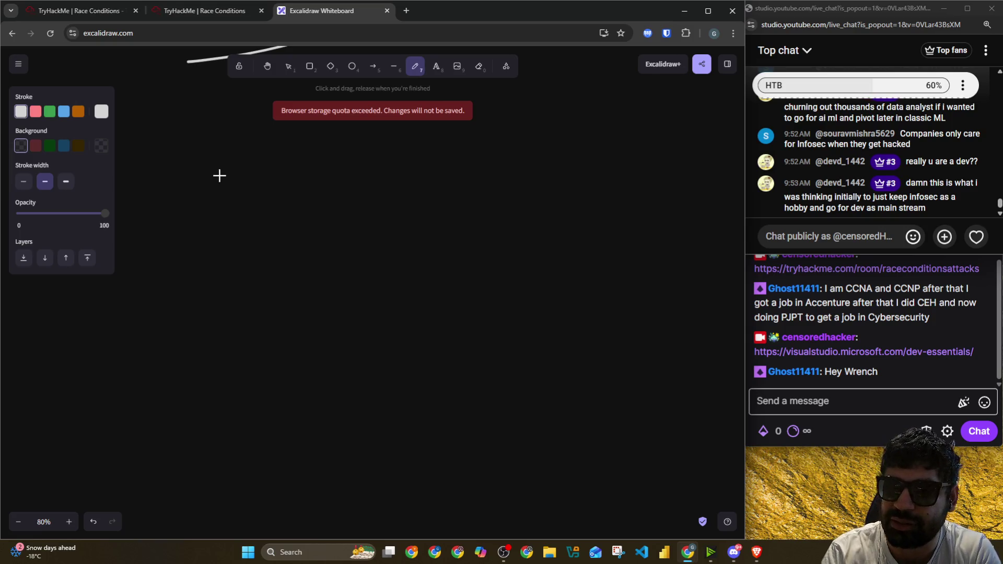
Step: Handwrite 'Hard Work' with two arrows branching down-left and down-right
mouse_move(238, 169)
mouse_down()
mouse_move(240, 227)
mouse_move(266, 170)
mouse_move(267, 229)
mouse_up()
mouse_move(287, 202)
mouse_down()
mouse_move(285, 224)
mouse_move(324, 202)
mouse_move(387, 227)
mouse_up()
mouse_move(395, 179)
mouse_down()
mouse_move(471, 198)
mouse_move(519, 171)
mouse_up()
drag(531, 137, 529, 202)
drag(552, 164, 558, 220)
scroll(424, 227, down, 2)
scroll(373, 181, up, 2)
mouse_move(388, 188)
mouse_down()
mouse_move(259, 279)
mouse_move(292, 279)
mouse_up()
mouse_move(359, 200)
mouse_down()
mouse_move(435, 224)
mouse_move(486, 259)
mouse_up()
mouse_move(468, 239)
mouse_down()
mouse_move(478, 262)
mouse_move(468, 268)
mouse_up()
mouse_move(182, 302)
mouse_down()
mouse_move(173, 333)
mouse_move(259, 312)
mouse_up()
Step: Write 'Dev' under the left arrow and 'Info Sec' under the right
drag(449, 283, 487, 279)
mouse_move(483, 281)
mouse_down()
mouse_move(483, 309)
mouse_move(502, 309)
mouse_up()
mouse_move(488, 312)
mouse_down()
mouse_move(519, 274)
mouse_move(508, 366)
mouse_up()
mouse_move(504, 314)
mouse_down()
mouse_move(538, 306)
mouse_move(536, 318)
mouse_up()
drag(558, 258, 611, 301)
drag(627, 286, 634, 301)
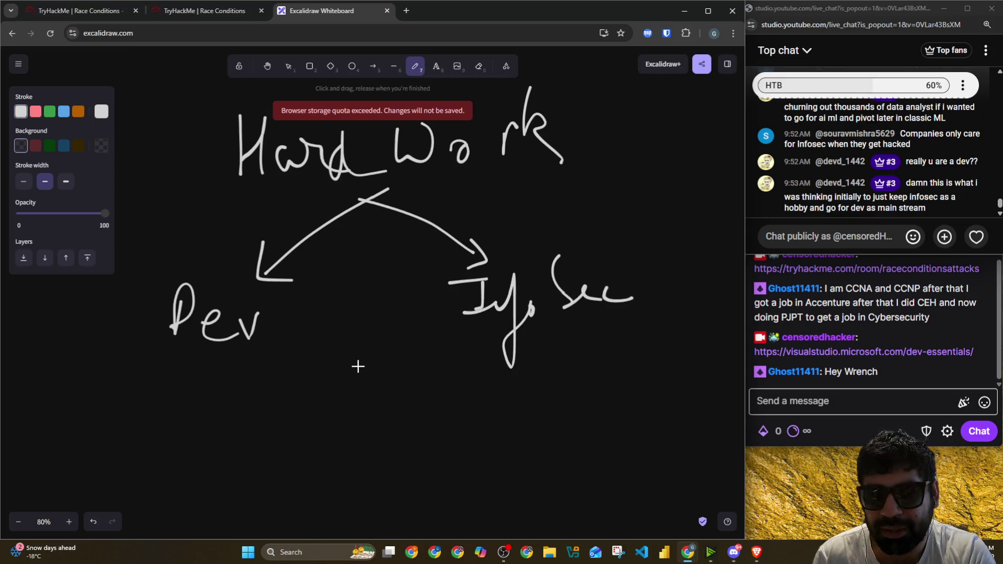
scroll(345, 342, down, 2)
Step: Add checkmarks and divider lines beneath Dev and Info Sec
drag(195, 269, 240, 237)
drag(582, 256, 626, 224)
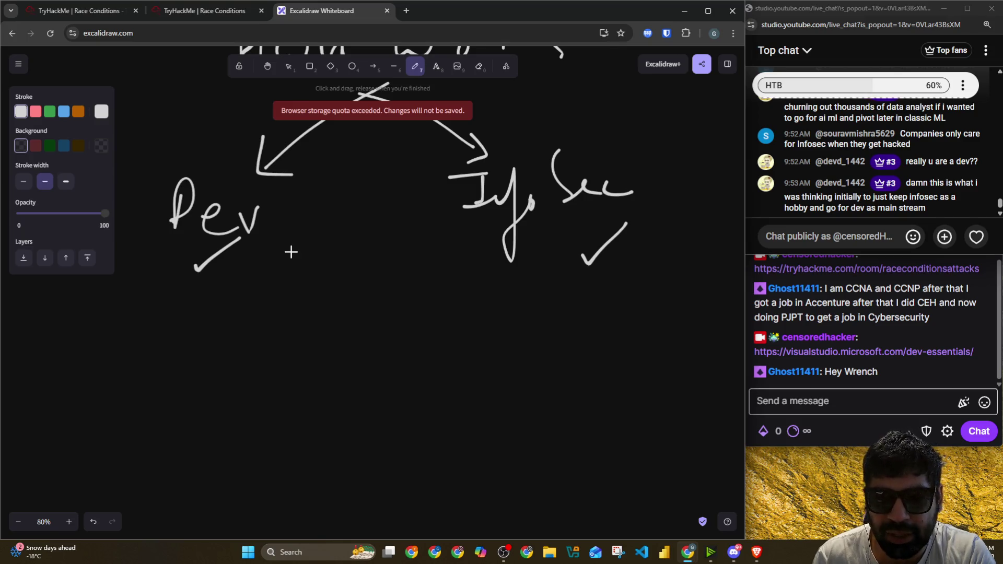
drag(156, 313, 236, 311)
drag(514, 305, 541, 289)
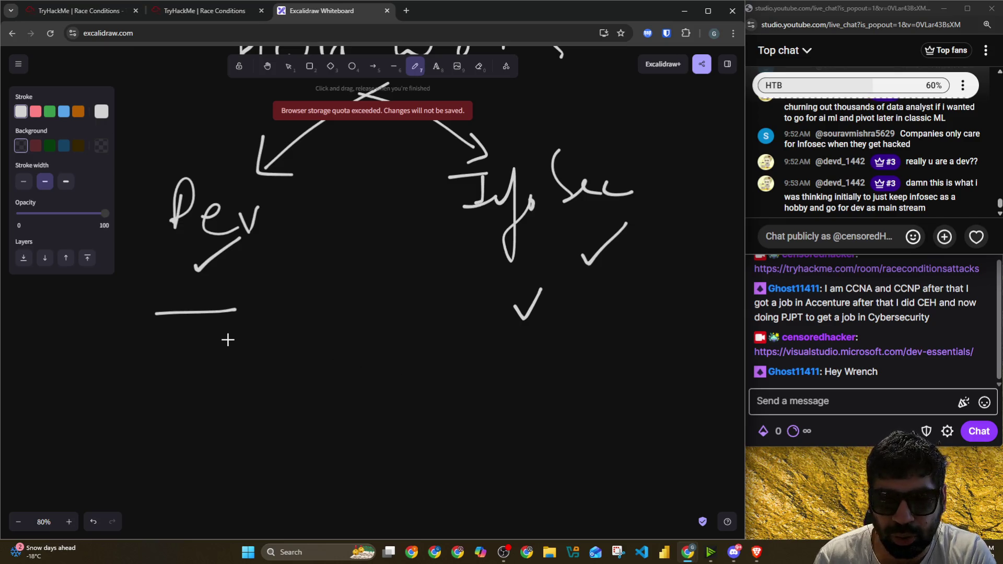
drag(181, 344, 225, 331)
drag(517, 356, 641, 345)
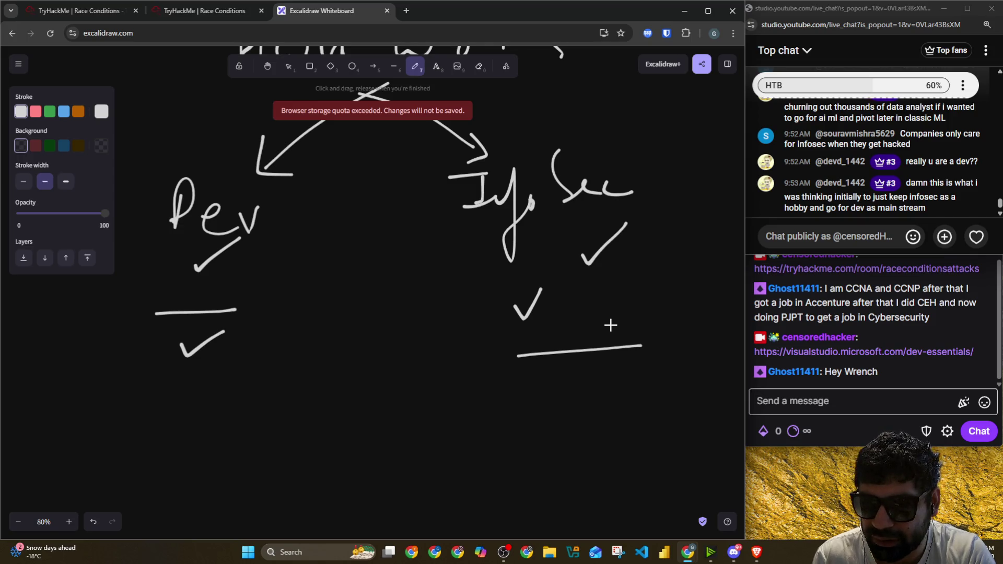
Step: Erase the stray checkmarks and lines under Dev and Info Sec
click(479, 66)
mouse_move(225, 288)
mouse_down()
mouse_move(276, 354)
mouse_move(571, 314)
mouse_move(526, 303)
mouse_move(604, 245)
mouse_up()
drag(257, 258, 260, 294)
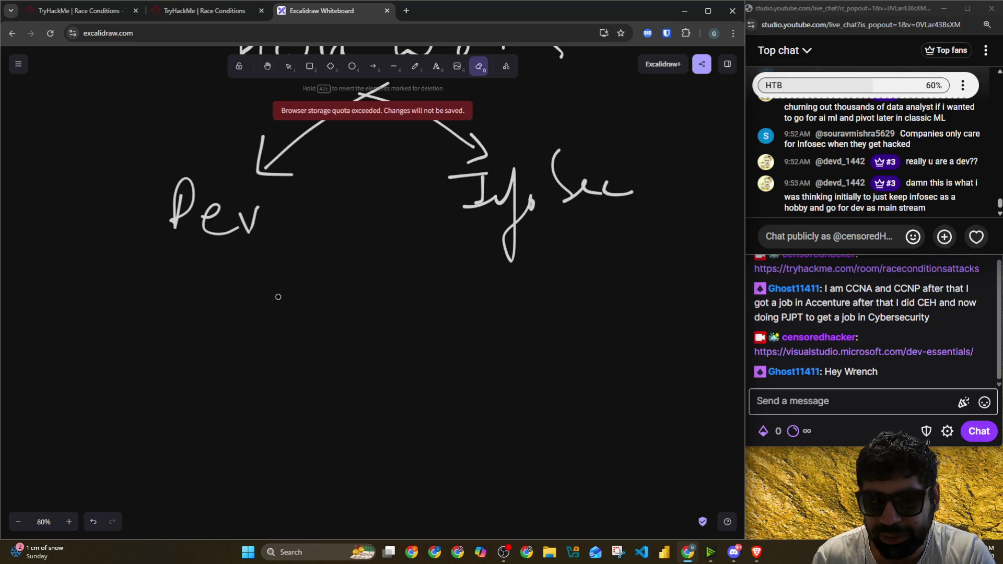
click(415, 67)
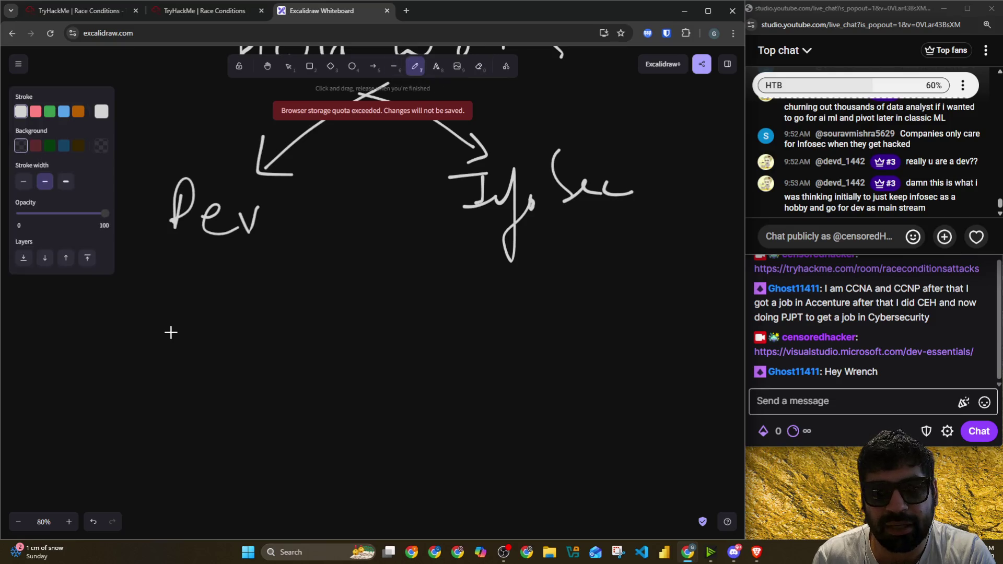
Step: Write '1000+' below Dev and '10+' below Info Sec
mouse_move(142, 319)
mouse_down()
mouse_move(143, 363)
mouse_move(169, 347)
mouse_move(237, 347)
mouse_up()
drag(262, 313, 264, 336)
drag(253, 325, 292, 314)
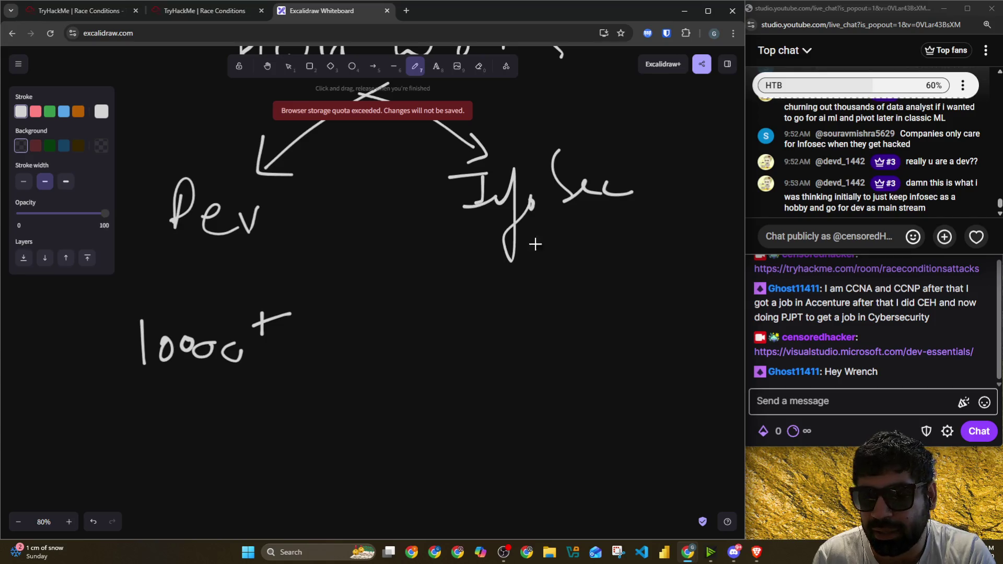
mouse_move(520, 325)
mouse_down()
mouse_move(521, 355)
mouse_move(546, 337)
mouse_up()
drag(600, 292, 602, 317)
drag(586, 310, 609, 301)
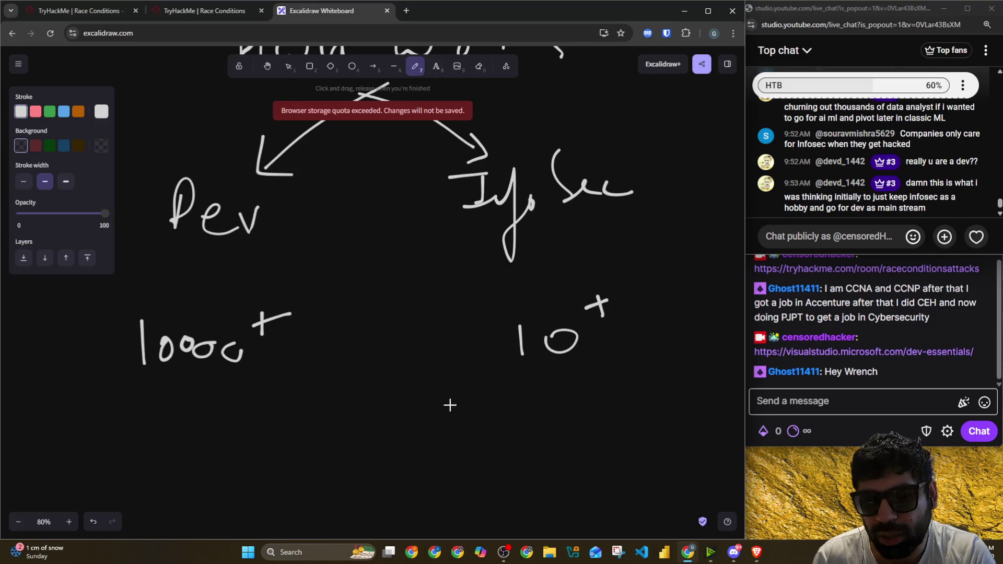
Step: Cross out both '1000+' and '10+' with X marks
drag(293, 318, 42, 370)
drag(67, 316, 261, 355)
drag(645, 302, 539, 374)
drag(527, 308, 622, 347)
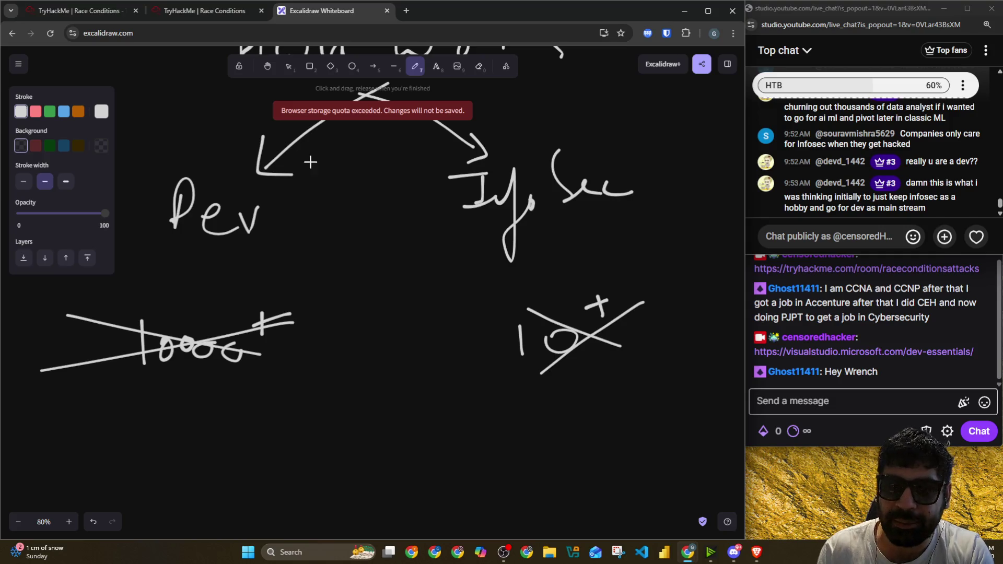
scroll(380, 196, down, 3)
drag(306, 179, 314, 256)
drag(331, 202, 332, 219)
Step: Finish handwriting 'Github' and underline it
click(324, 180)
drag(347, 161, 349, 216)
mouse_move(342, 192)
mouse_down()
mouse_move(375, 184)
mouse_move(420, 202)
mouse_move(471, 200)
mouse_up()
mouse_move(359, 239)
mouse_down()
mouse_move(298, 249)
mouse_move(508, 206)
mouse_up()
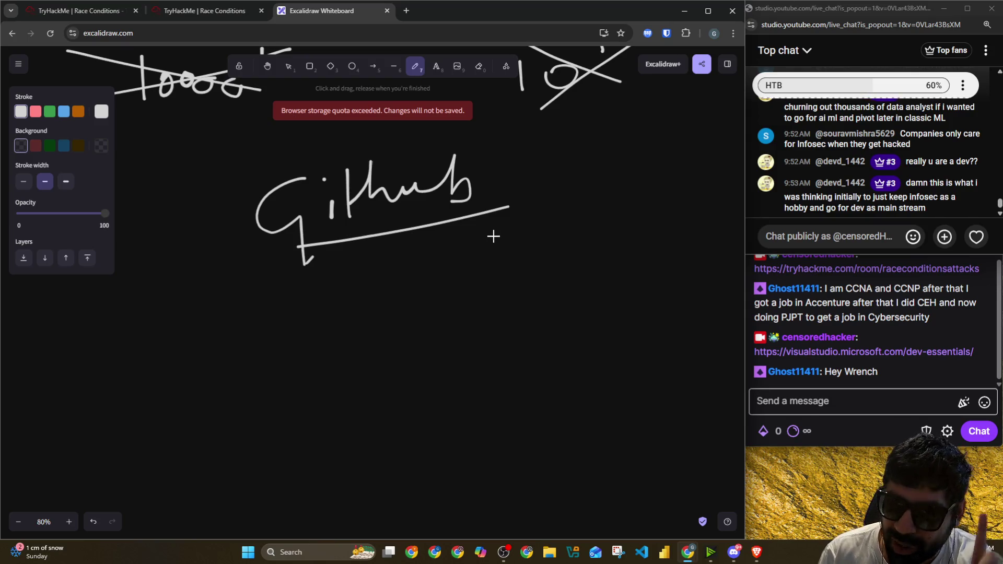
Step: Write 'Vibe Coding' below Github
mouse_move(199, 316)
mouse_down()
mouse_move(246, 311)
mouse_move(264, 357)
mouse_up()
mouse_move(290, 302)
mouse_down()
mouse_move(310, 357)
mouse_move(331, 357)
mouse_up()
drag(396, 299, 391, 345)
mouse_move(402, 333)
mouse_down()
mouse_move(397, 324)
mouse_move(426, 336)
mouse_move(462, 298)
mouse_move(512, 343)
mouse_move(502, 369)
mouse_up()
Step: Strike through 'Vibe Coding' with a red line
click(35, 110)
drag(182, 338, 575, 318)
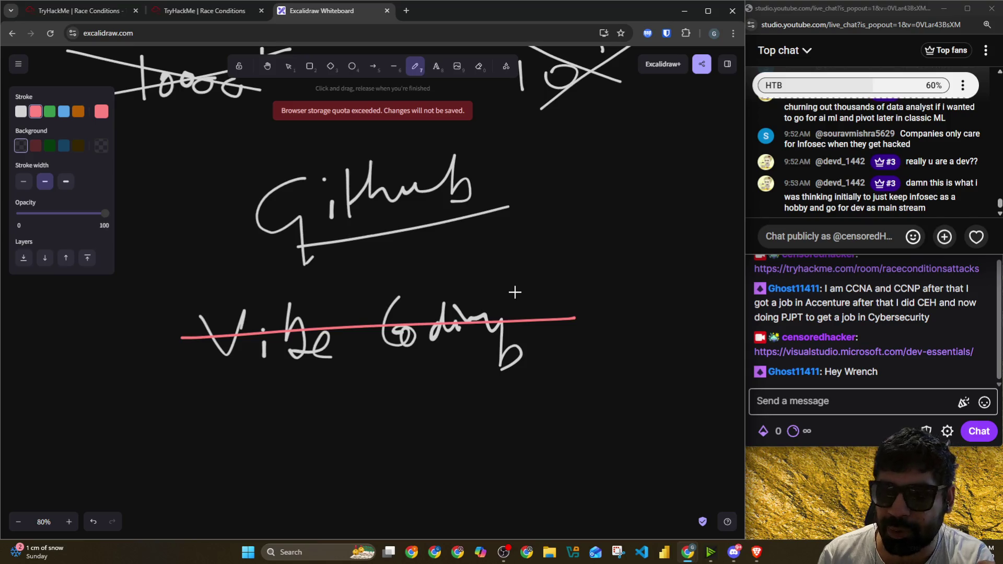
click(406, 10)
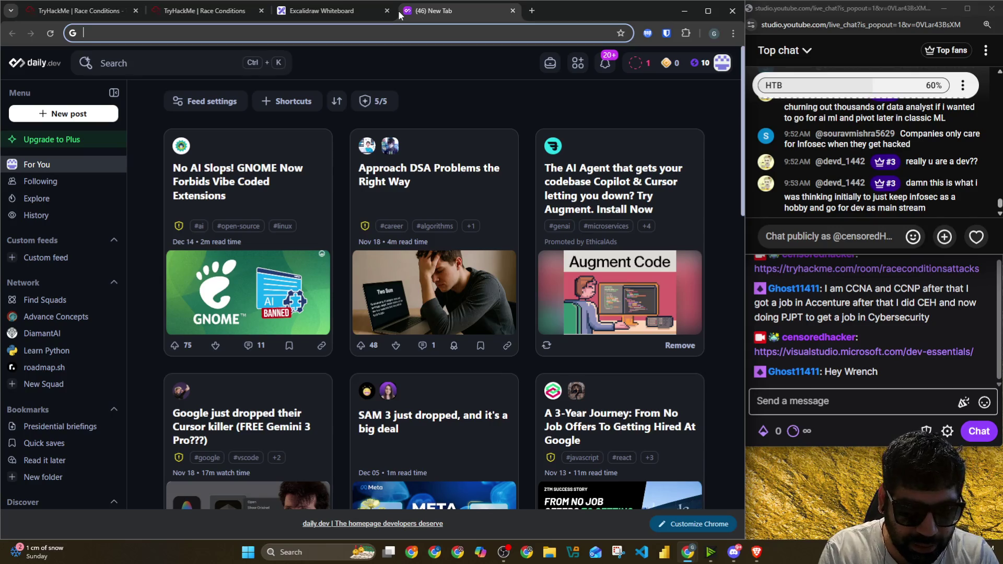
text(g)
Step: Load the daily.dev feed in the new tab and cancel a screen capture
key(BackSpace)
key(BackSpace)
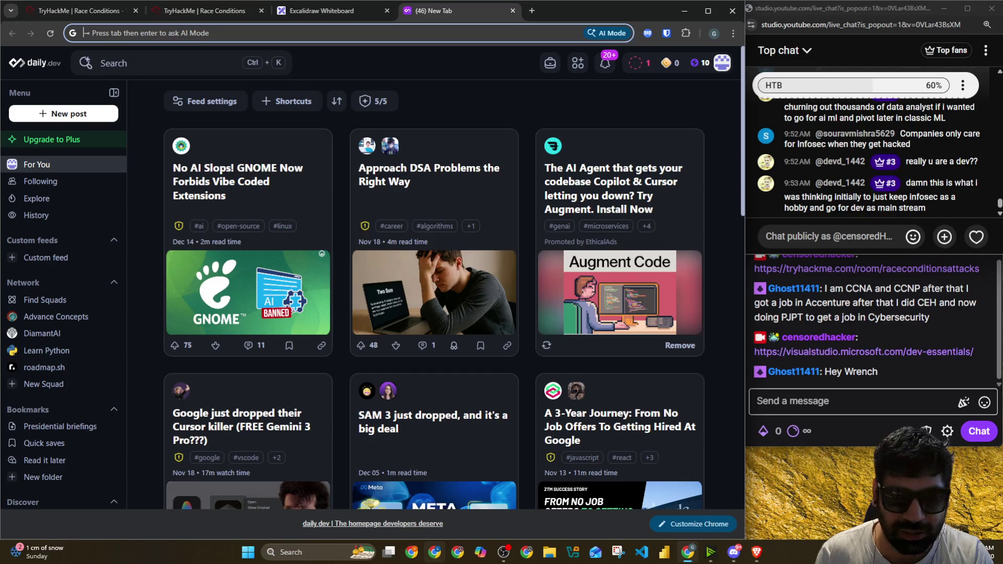
click(411, 552)
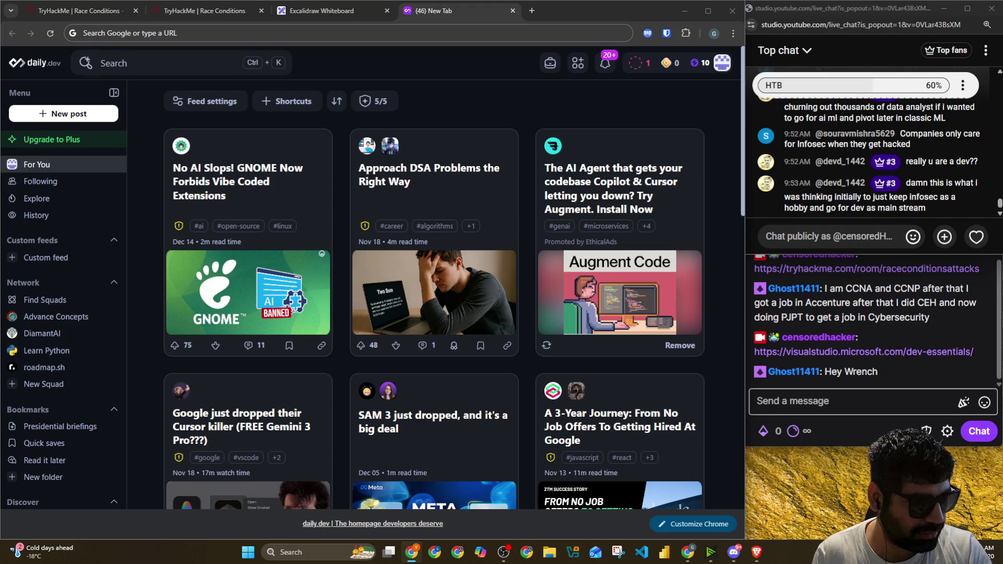
key(super+shift+s)
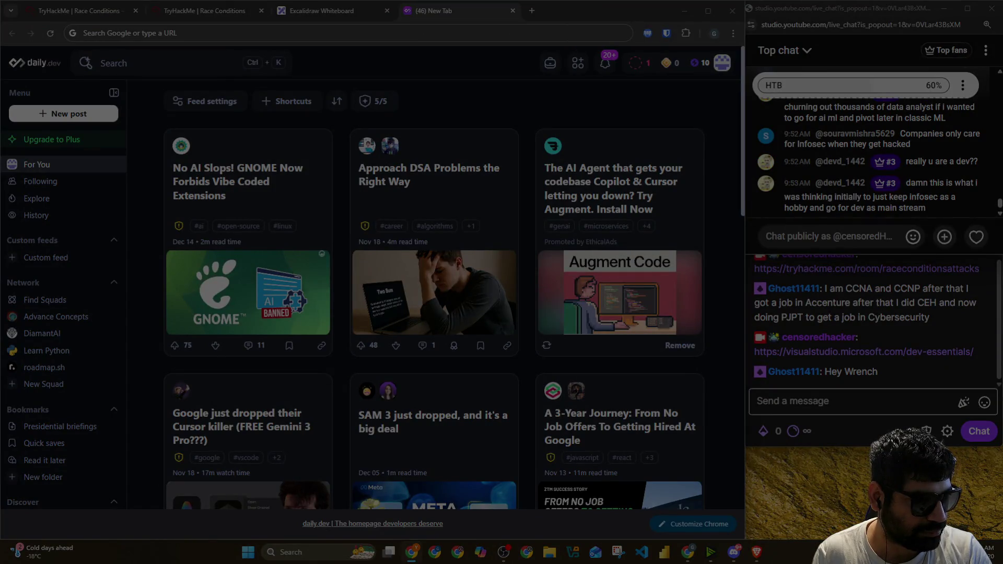
key(Escape)
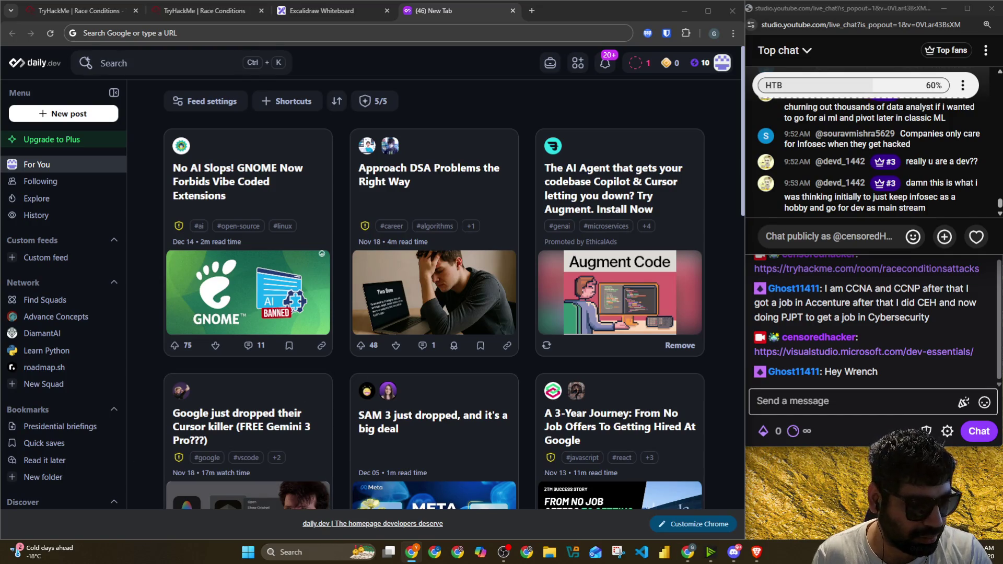
Step: Refocus the browser and dock the second whiteboard window into the main browser
key(alt+Tab)
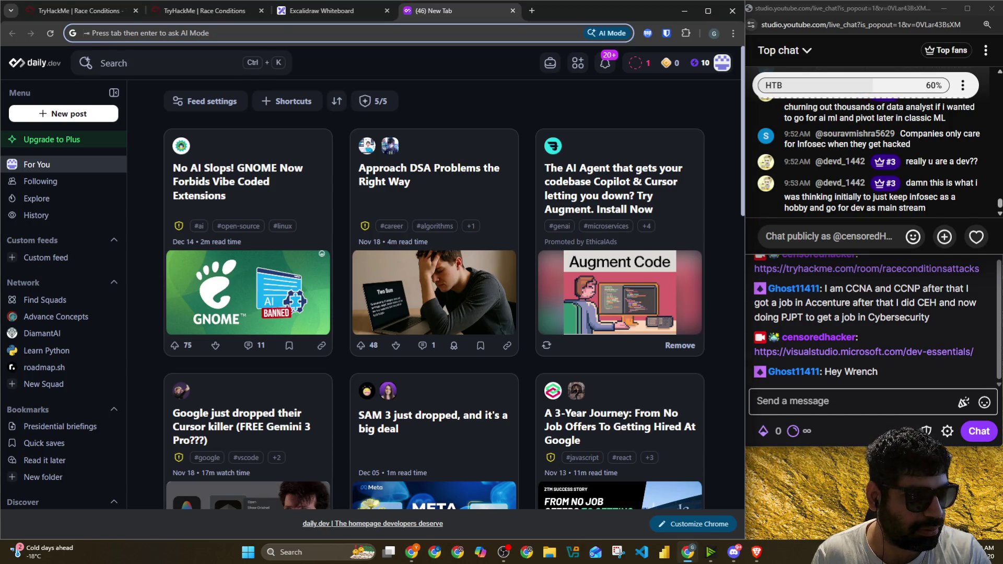
key(alt+Tab)
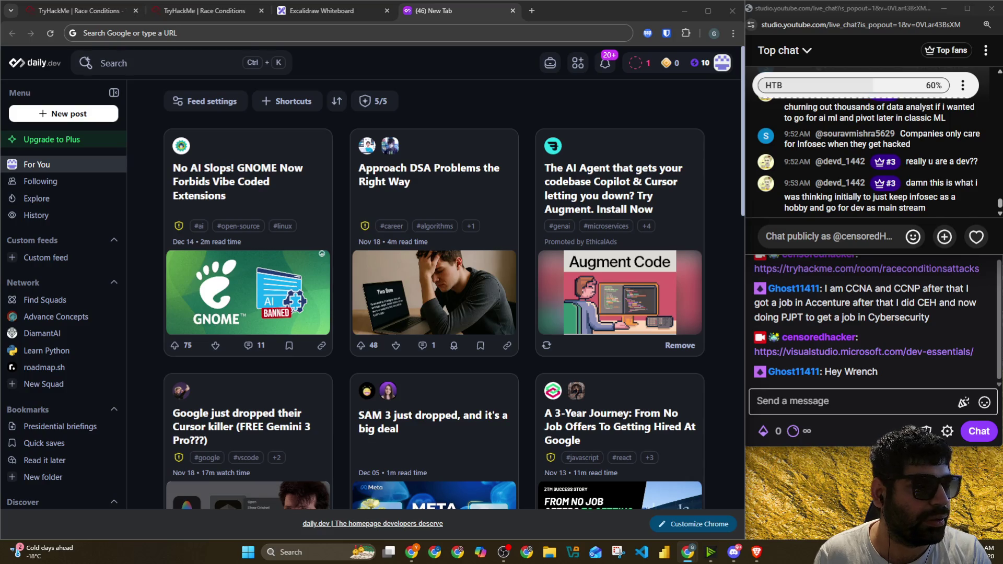
drag(48, 114, 537, 14)
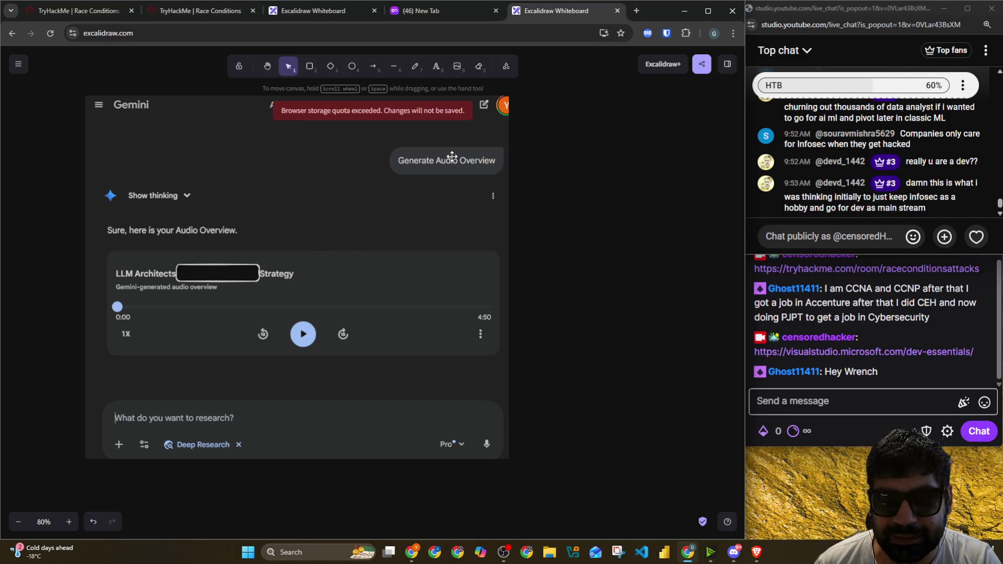
Step: Check the chats, delete the pasted Gemini screenshot and close the duplicate whiteboard tab
click(798, 451)
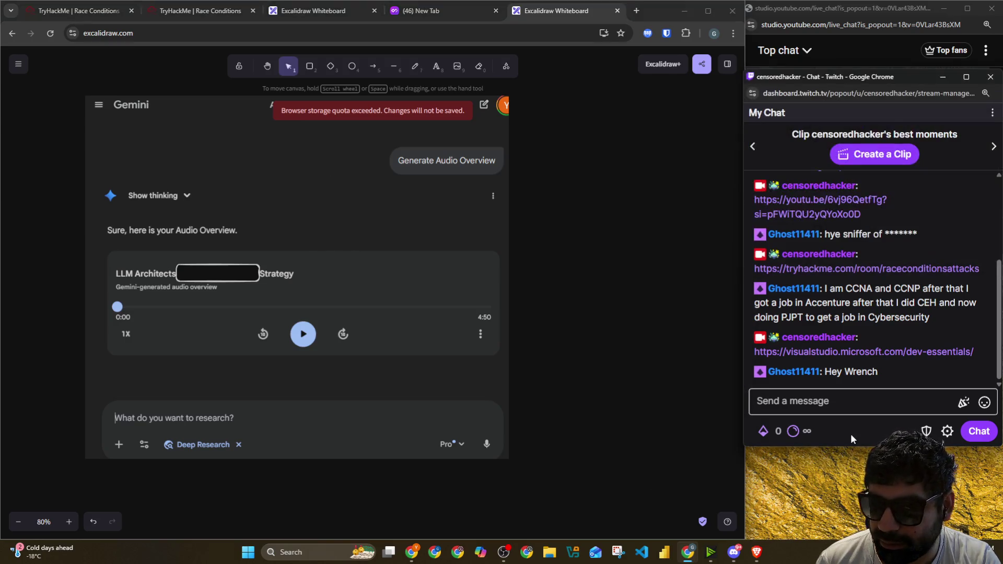
click(862, 173)
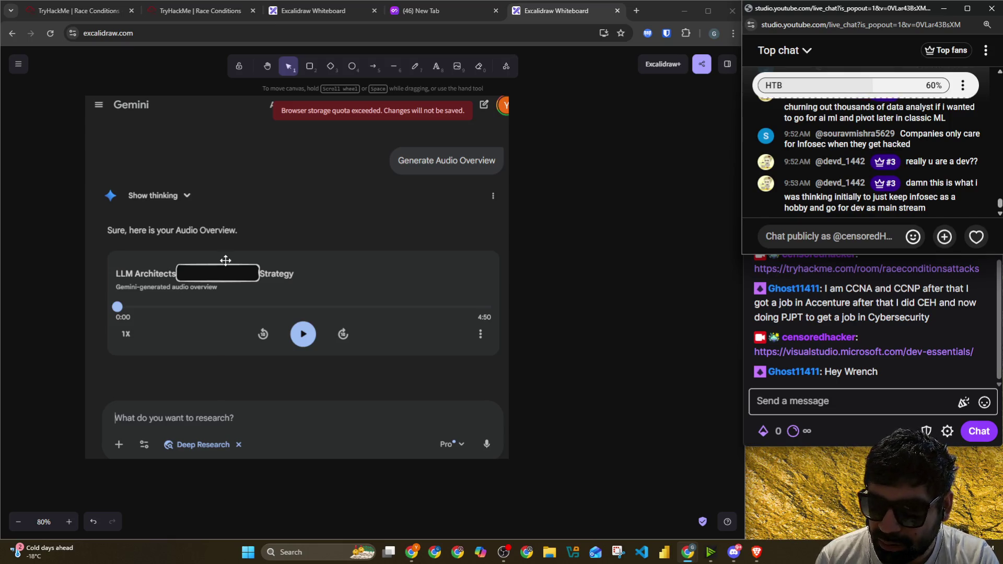
key(r)
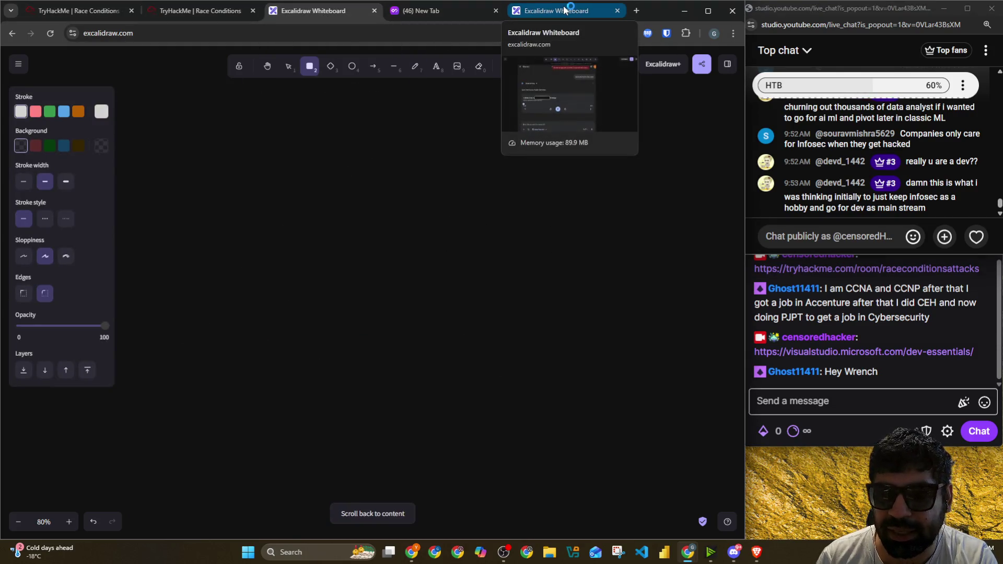
click(616, 10)
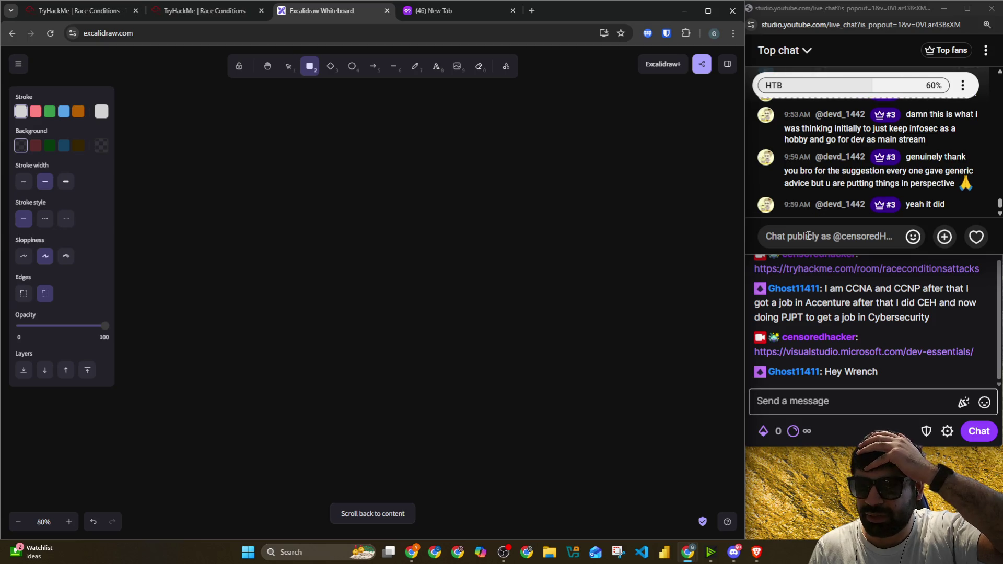
Step: Send '!discord' in Twitch chat and select the bot's invite link
click(844, 400)
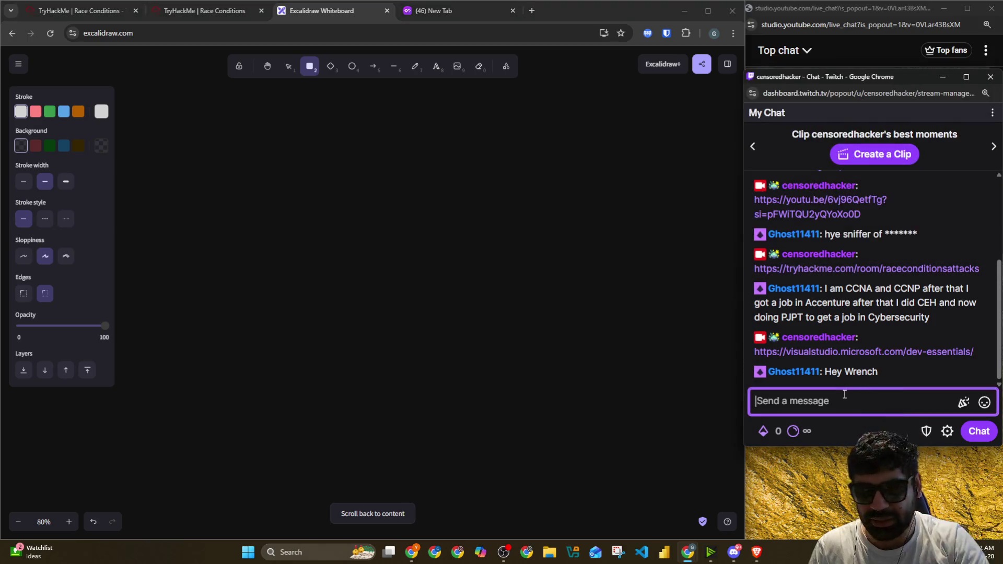
text(discord)
key(Return)
drag(896, 363, 865, 335)
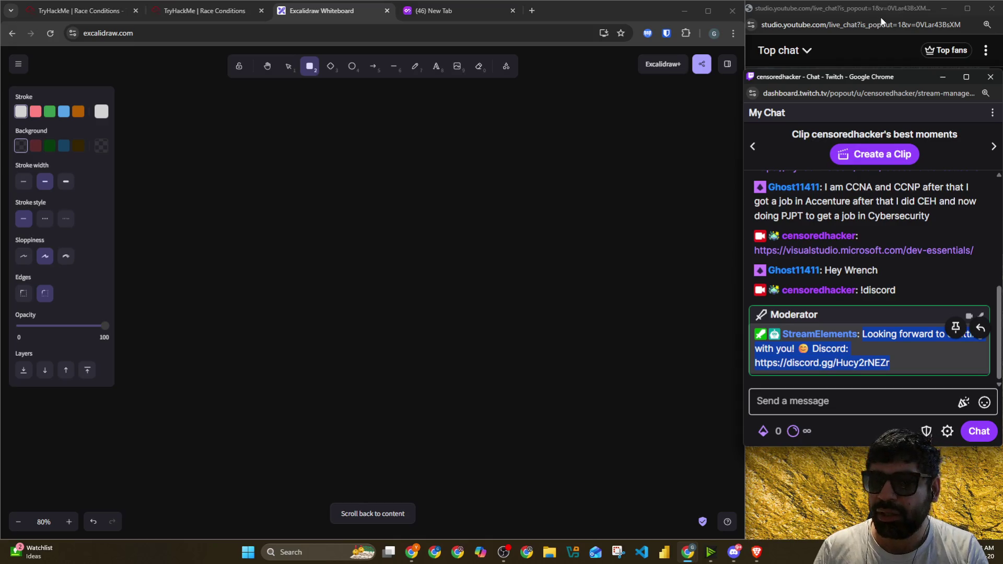
Step: Paste and send the Discord invite in the YouTube live chat
click(862, 51)
click(860, 236)
text(Looking forward to chatting with you! 😊 Discord: https://discord.gg/Hucy2rNEZr)
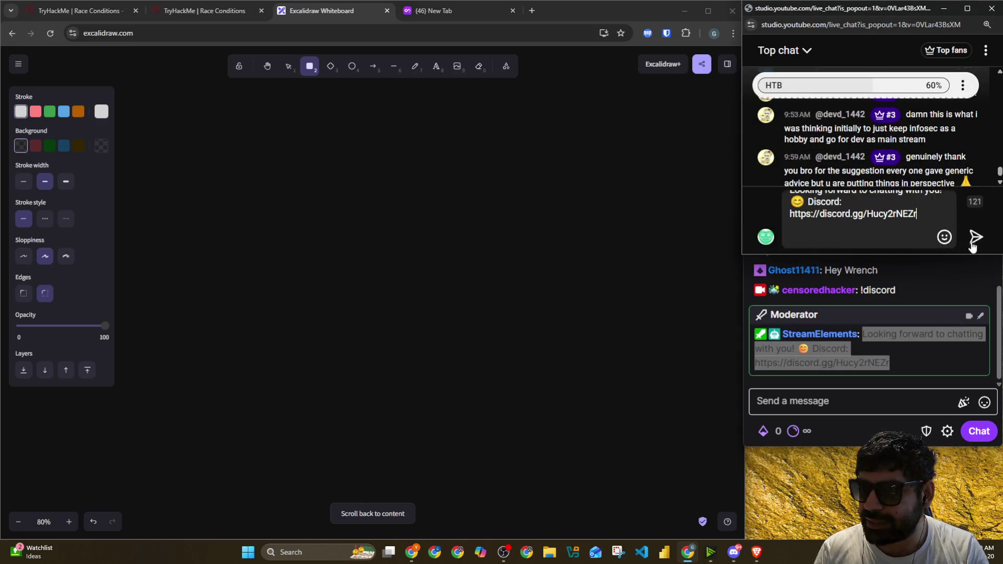
key(Return)
click(862, 404)
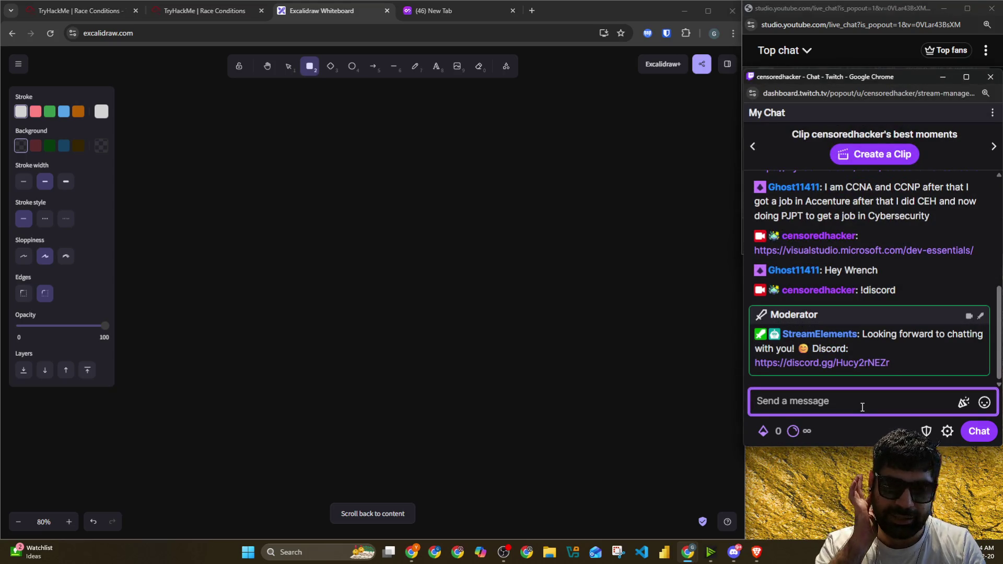
click(840, 14)
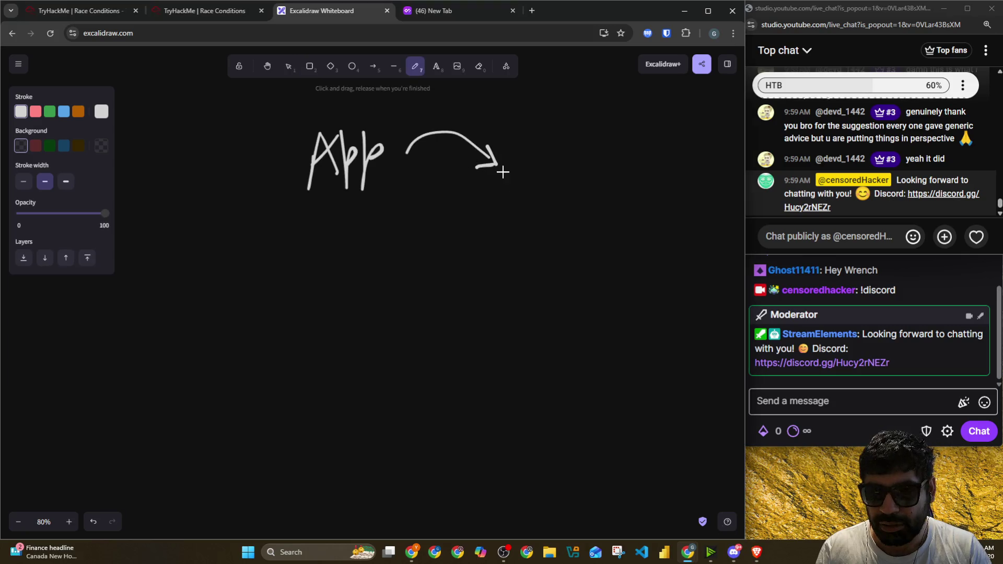
Step: Write 'User', an arrow down from it, and 'Feedback' below
drag(512, 171, 579, 201)
drag(523, 215, 496, 259)
drag(410, 293, 392, 299)
mouse_move(399, 274)
mouse_down()
mouse_move(404, 296)
mouse_move(304, 358)
mouse_move(372, 333)
mouse_move(350, 343)
mouse_up()
mouse_move(353, 308)
mouse_down()
mouse_move(386, 342)
mouse_move(443, 325)
mouse_move(486, 339)
mouse_move(239, 213)
mouse_move(281, 193)
mouse_move(286, 247)
mouse_up()
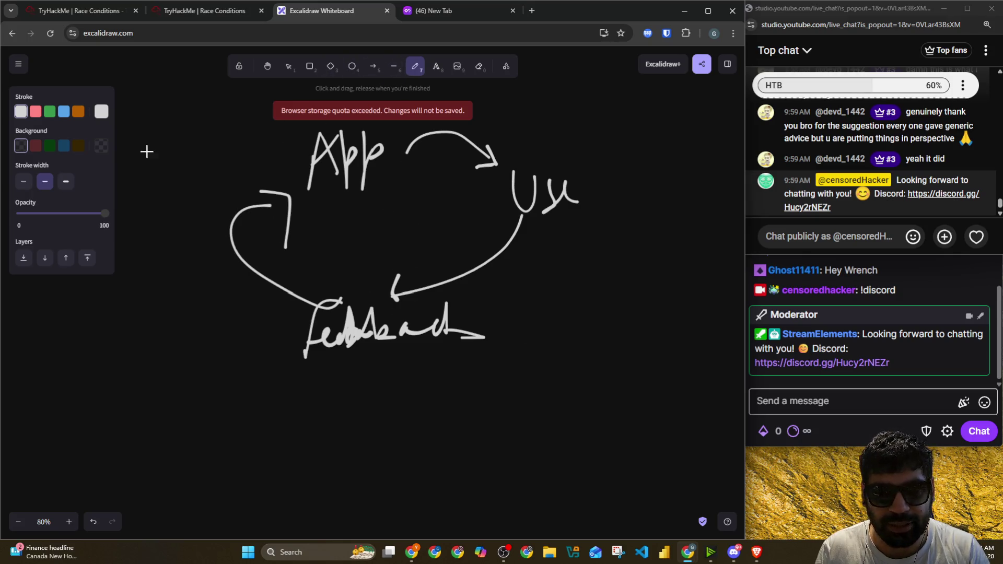
Step: Circle the word 'Feedback' in green
click(49, 112)
mouse_move(386, 290)
mouse_down()
mouse_move(441, 399)
mouse_move(314, 269)
mouse_up()
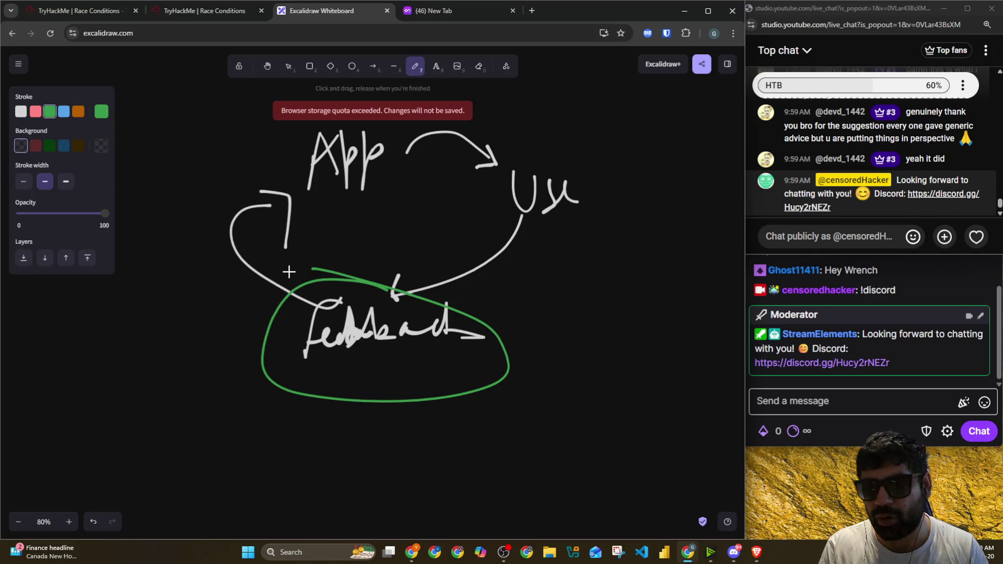
Step: Erase the white 'Feedb' letters inside the green ring
click(479, 67)
drag(383, 302, 404, 325)
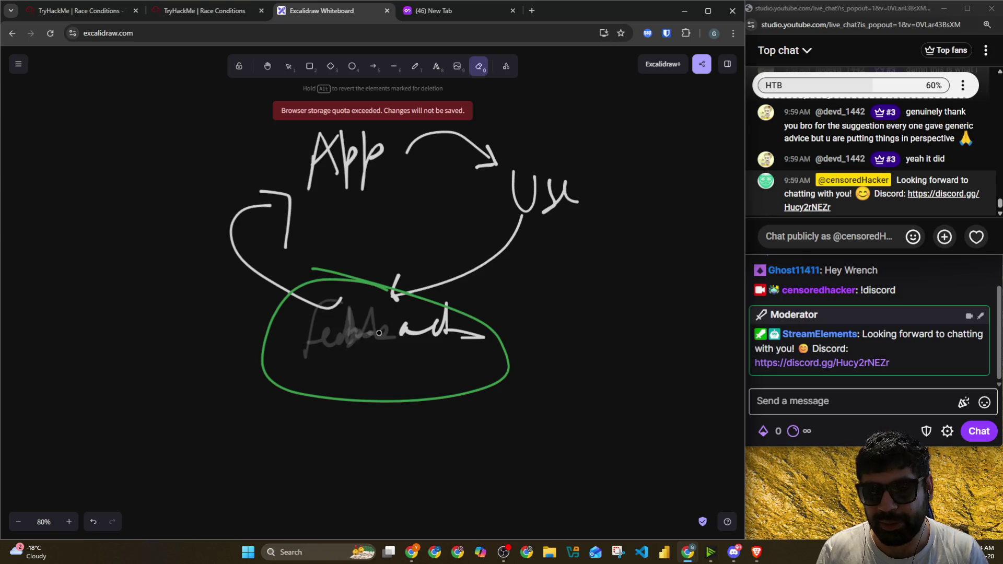
click(415, 66)
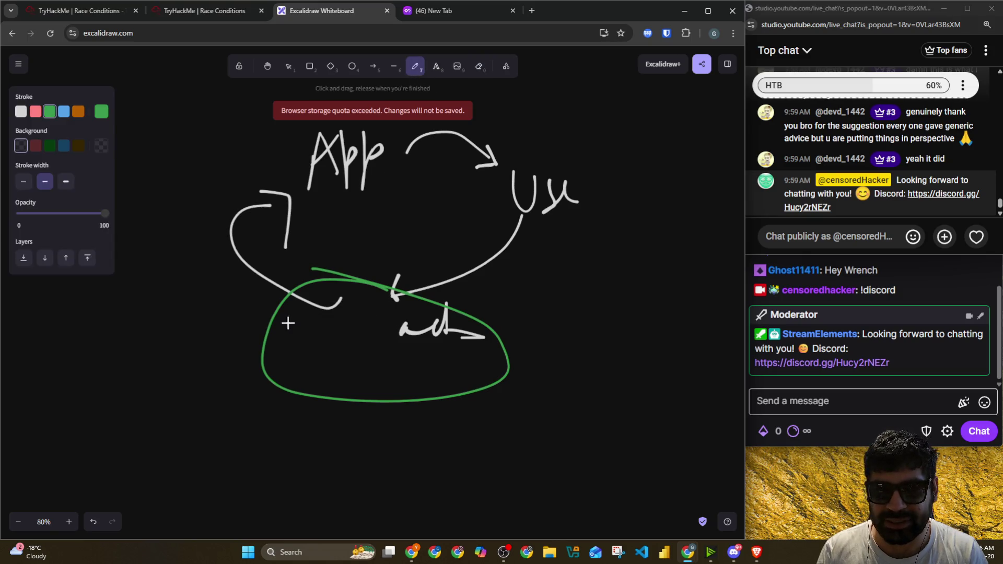
Step: Rewrite 'Feedback' in green inside the ring
mouse_move(302, 322)
mouse_down()
mouse_move(291, 355)
mouse_move(307, 334)
mouse_move(323, 355)
mouse_move(334, 344)
mouse_move(339, 353)
mouse_up()
mouse_move(345, 314)
mouse_down()
mouse_move(349, 354)
mouse_move(444, 355)
mouse_up()
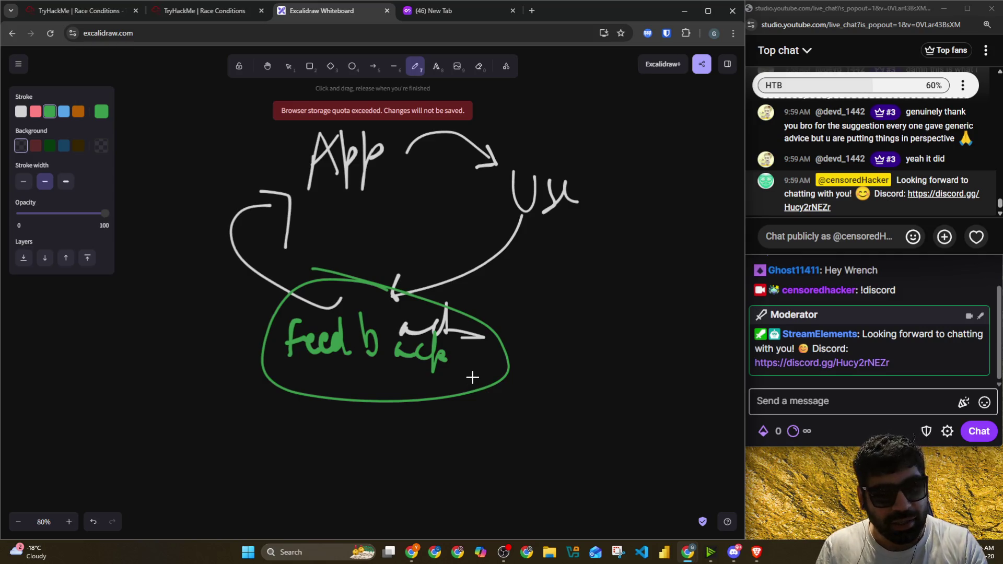
mouse_move(734, 552)
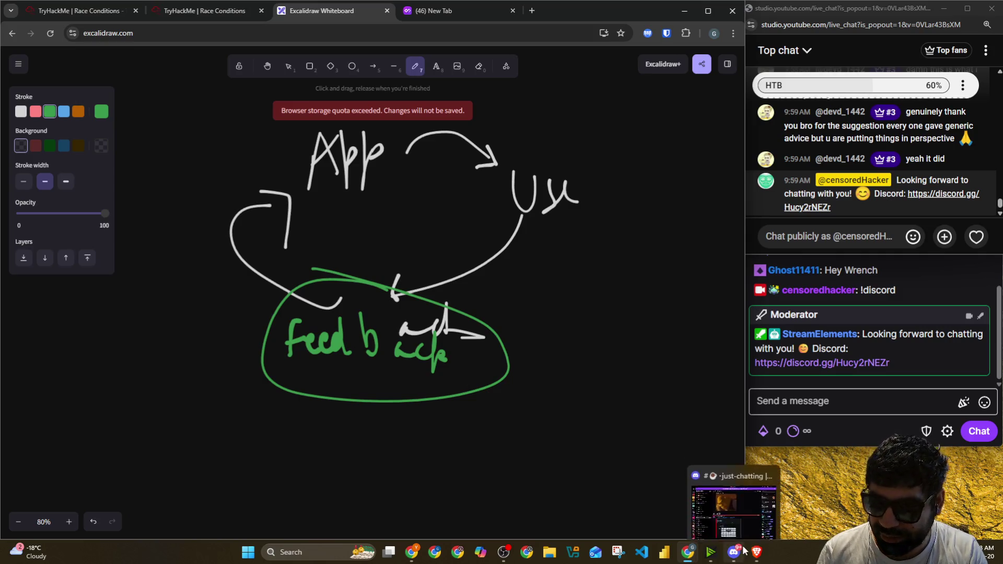
click(741, 513)
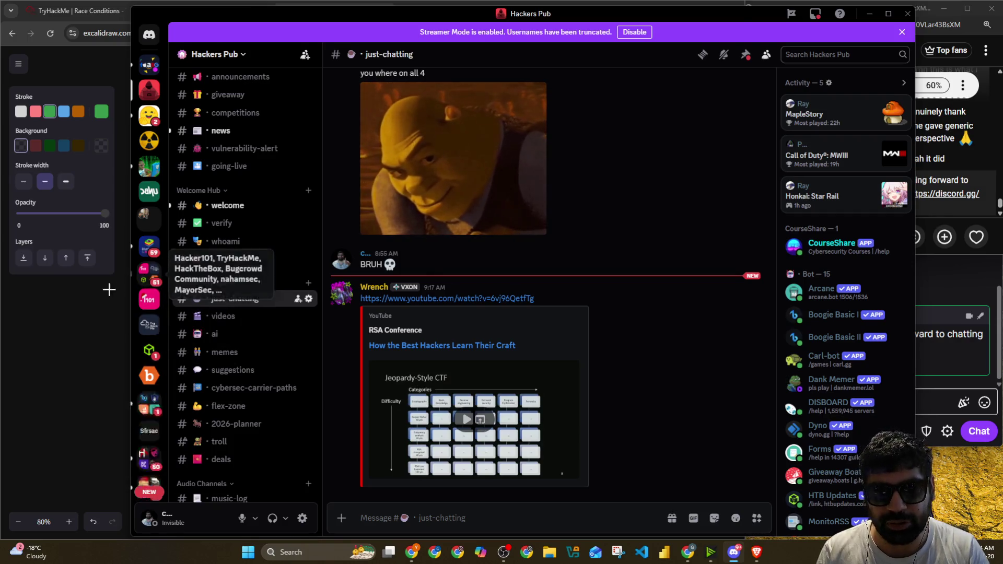
click(75, 313)
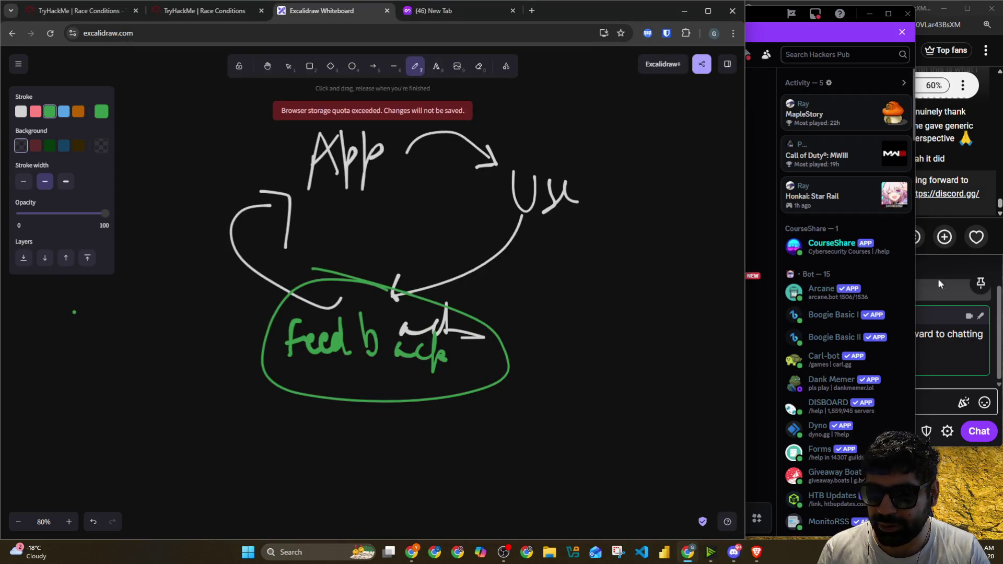
click(926, 15)
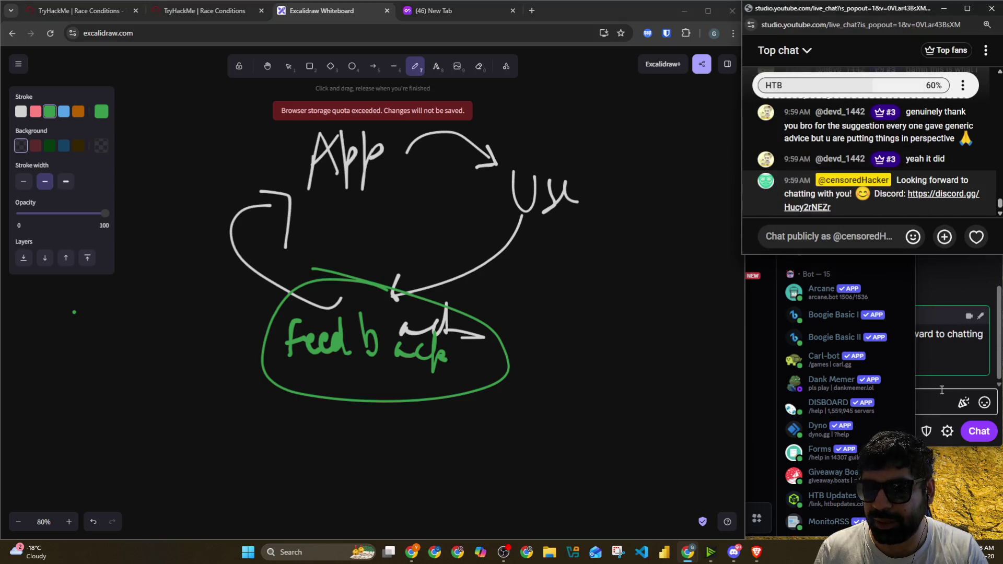
click(940, 400)
key(alt+Tab)
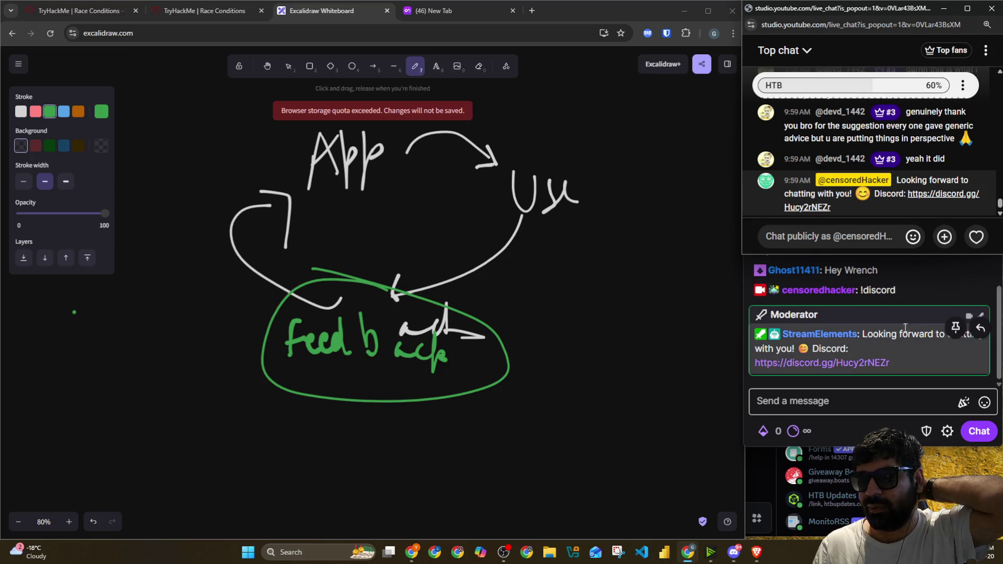
scroll(925, 295, up, 3)
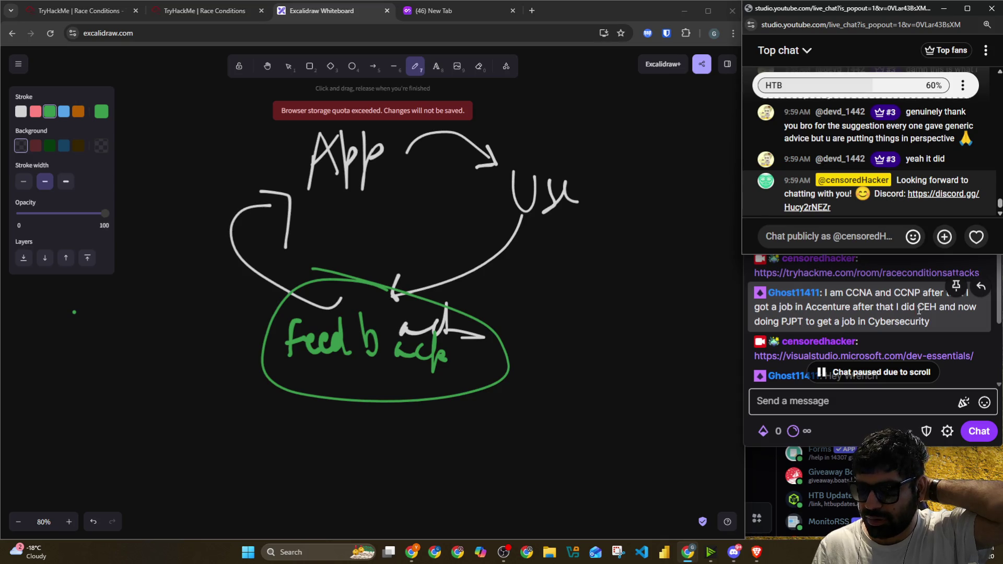
double_click(922, 308)
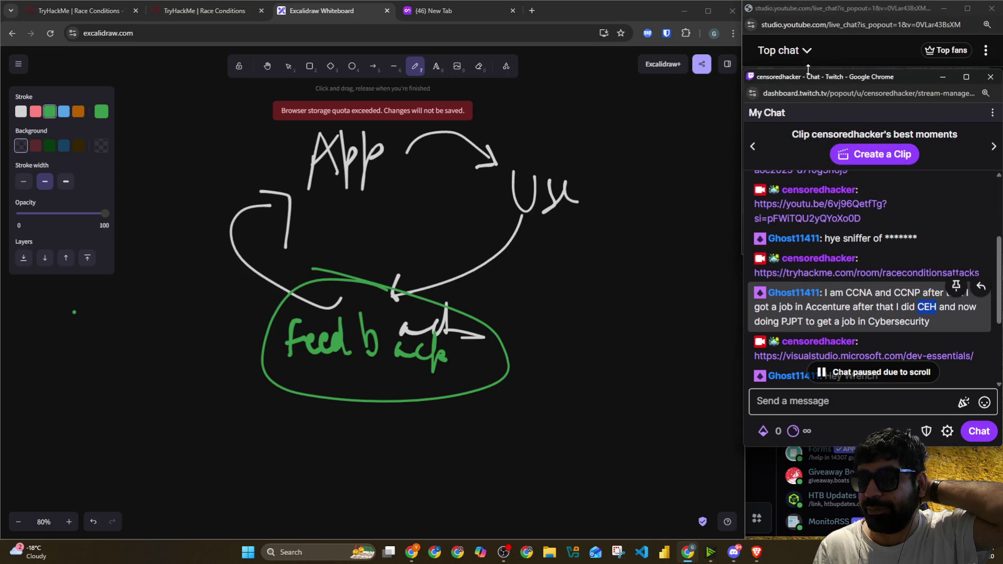
click(804, 12)
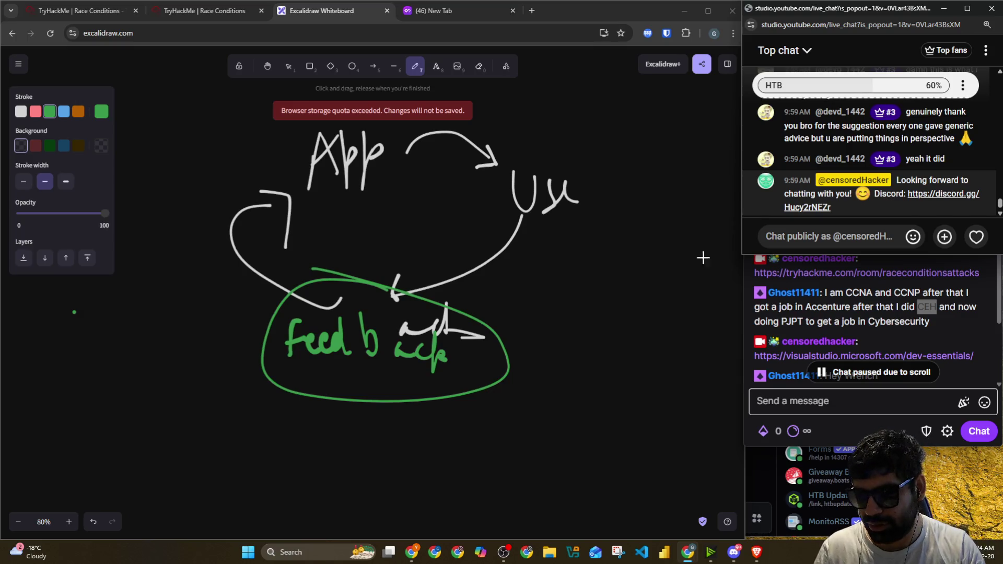
click(878, 372)
click(830, 24)
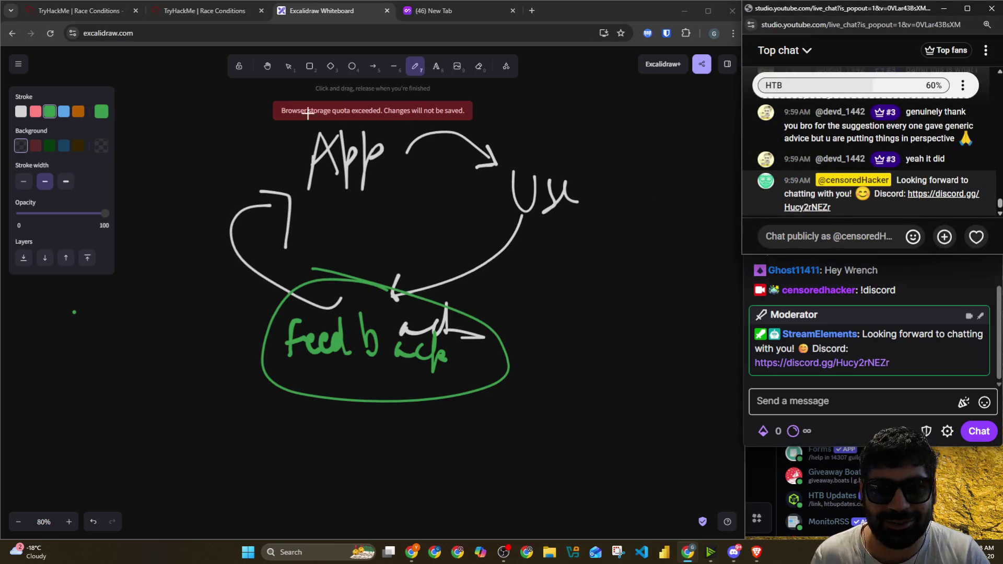